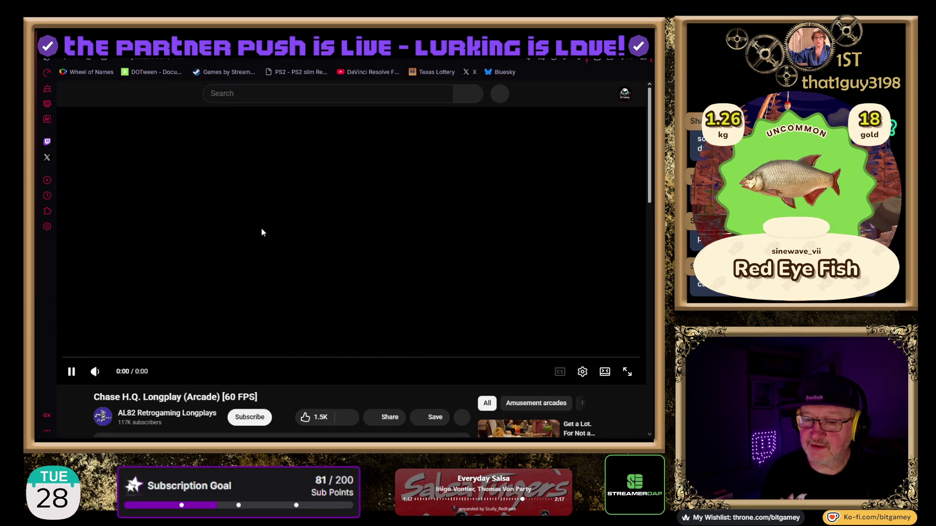
Step: Mute the Chase H.Q. longplay, skip ahead past 2:03 to the racing gameplay, and pause it
{"action": "left_click", "coordinate": [93, 372]}
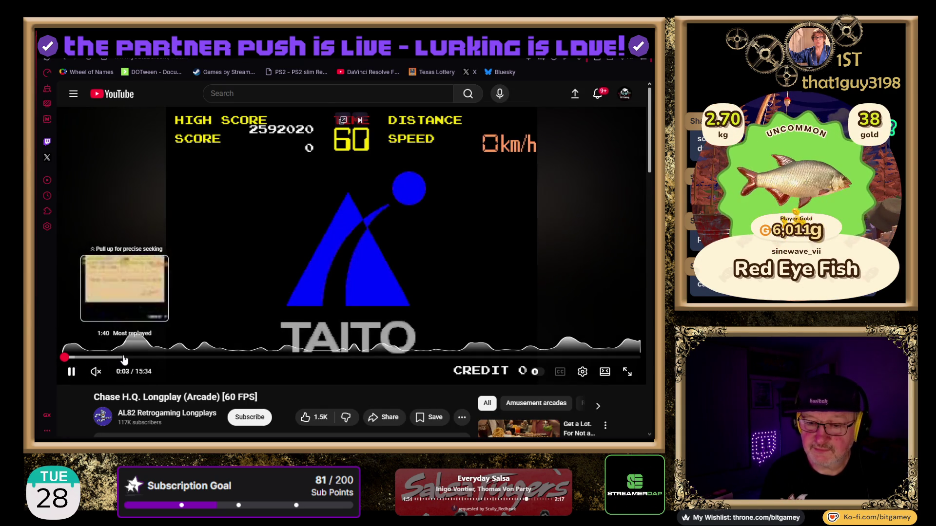
{"action": "left_click", "coordinate": [140, 360]}
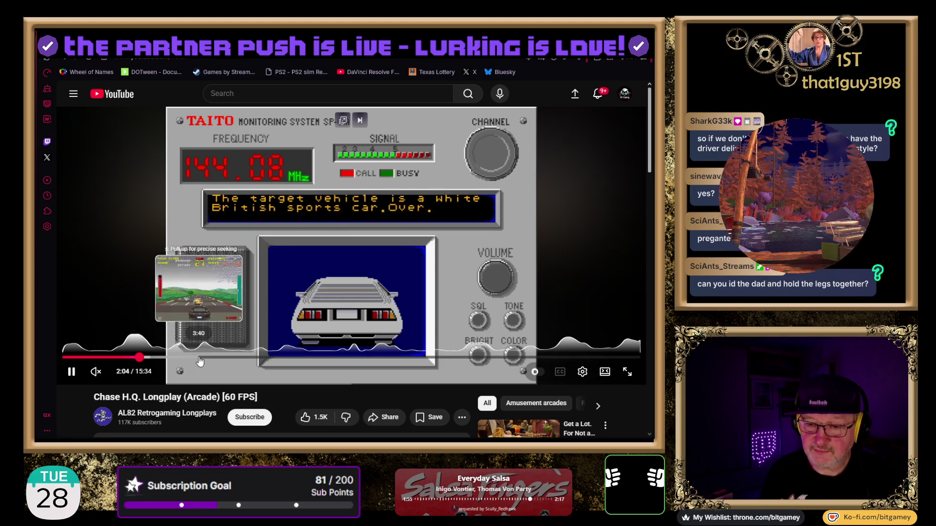
{"action": "left_click", "coordinate": [199, 359]}
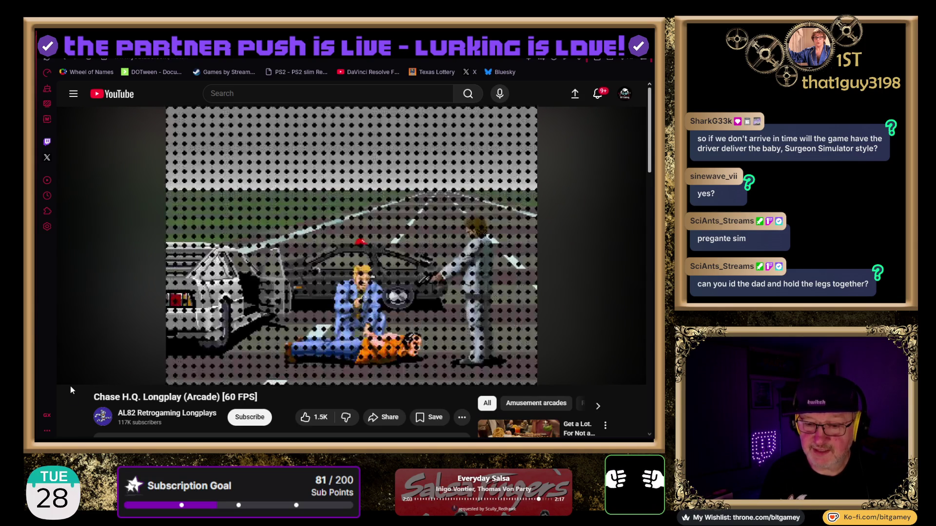
{"action": "left_click", "coordinate": [73, 375]}
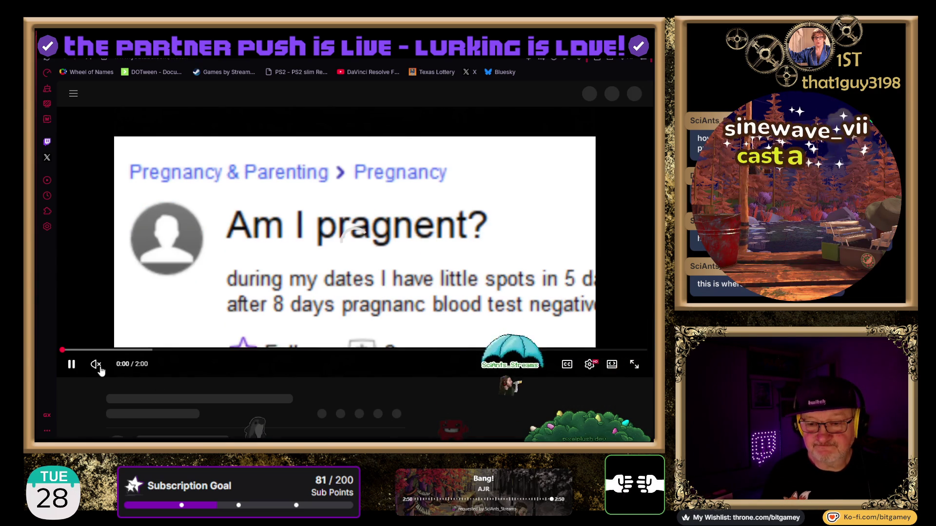
Step: Unmute the 'how is prangent formed' video and switch to the blue crab anatomy drawing
{"action": "left_click", "coordinate": [96, 364]}
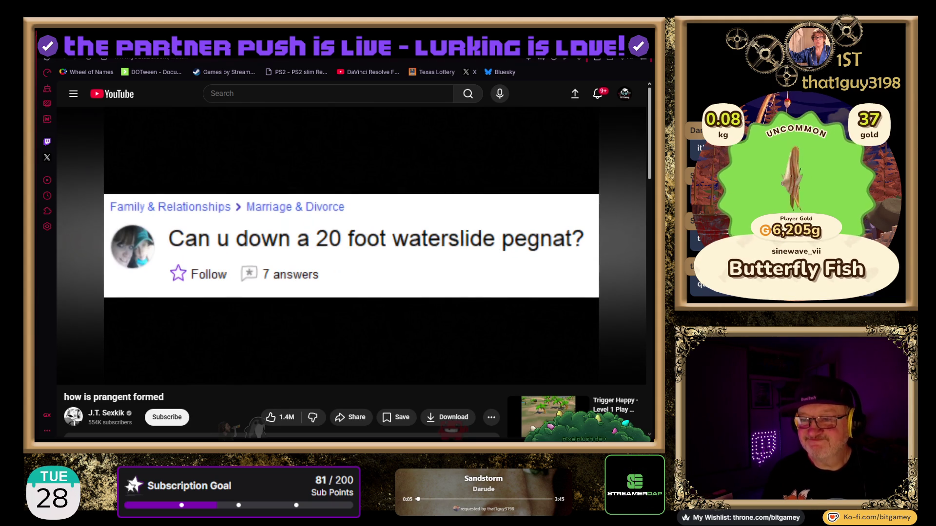
{"action": "key", "text": "ctrl+Tab"}
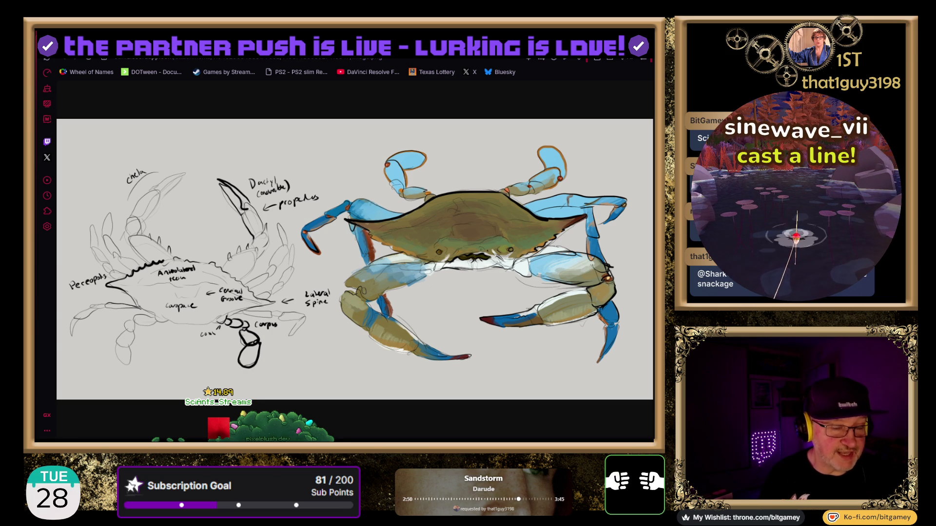
{"action": "key", "text": "Return"}
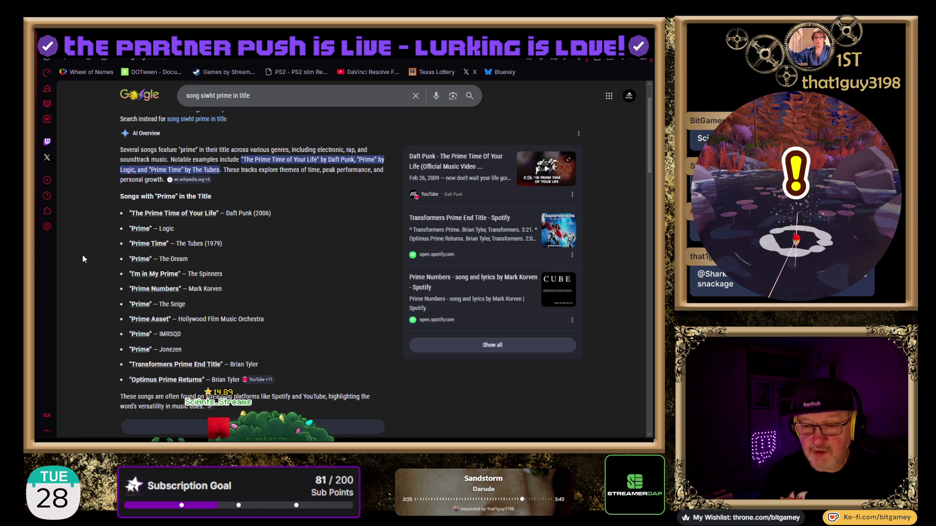
Step: Scroll down to the AI overview listing songs with 'Prime' in the title
{"action": "scroll", "coordinate": [71, 236], "scroll_direction": "down", "scroll_amount": 1}
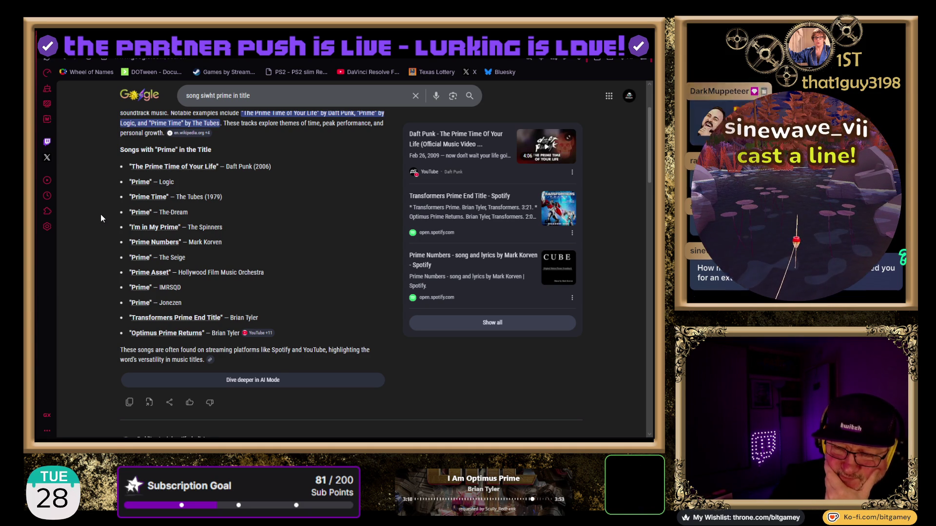
Step: Scroll down to the Videos section and play the Daft Punk Prime Time music video
{"action": "scroll", "coordinate": [100, 230], "scroll_direction": "down", "scroll_amount": 1}
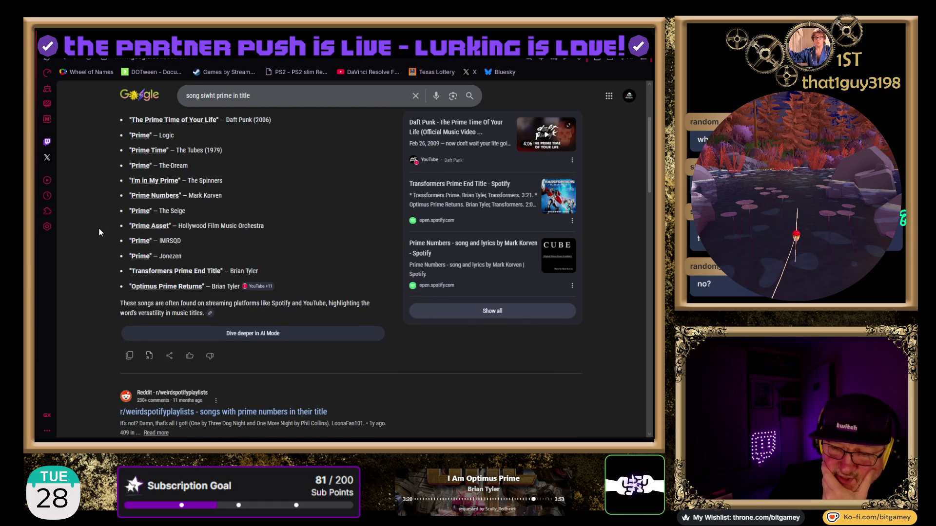
{"action": "scroll", "coordinate": [88, 312], "scroll_direction": "down", "scroll_amount": 4}
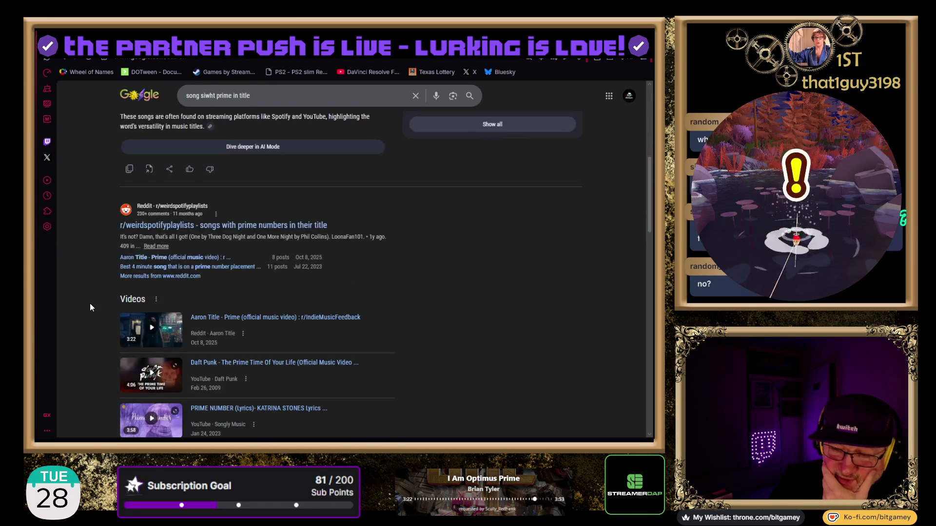
{"action": "scroll", "coordinate": [90, 307], "scroll_direction": "down", "scroll_amount": 2}
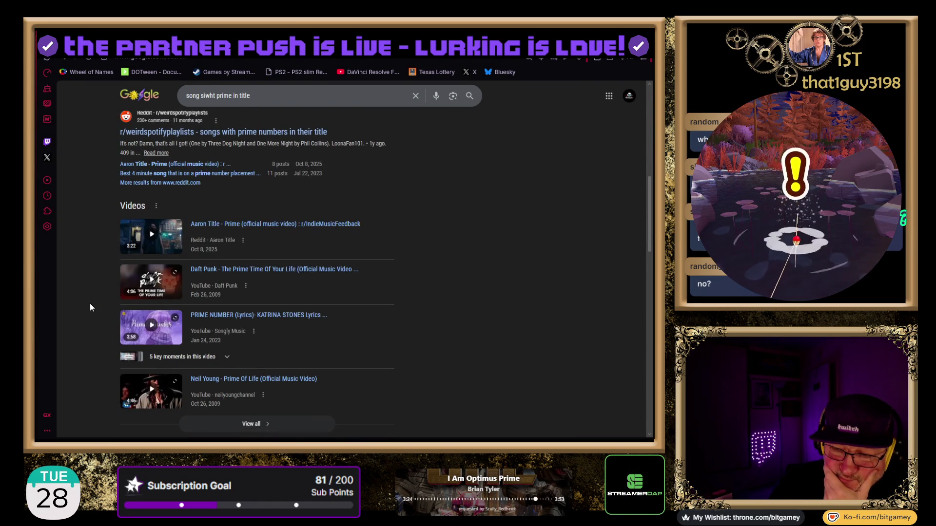
{"action": "scroll", "coordinate": [90, 304], "scroll_direction": "down", "scroll_amount": 1}
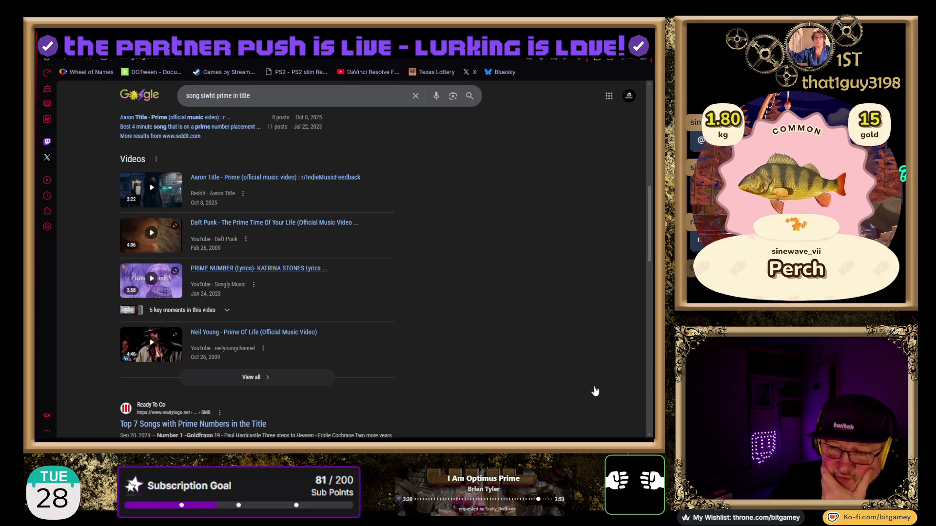
{"action": "left_click", "coordinate": [273, 222]}
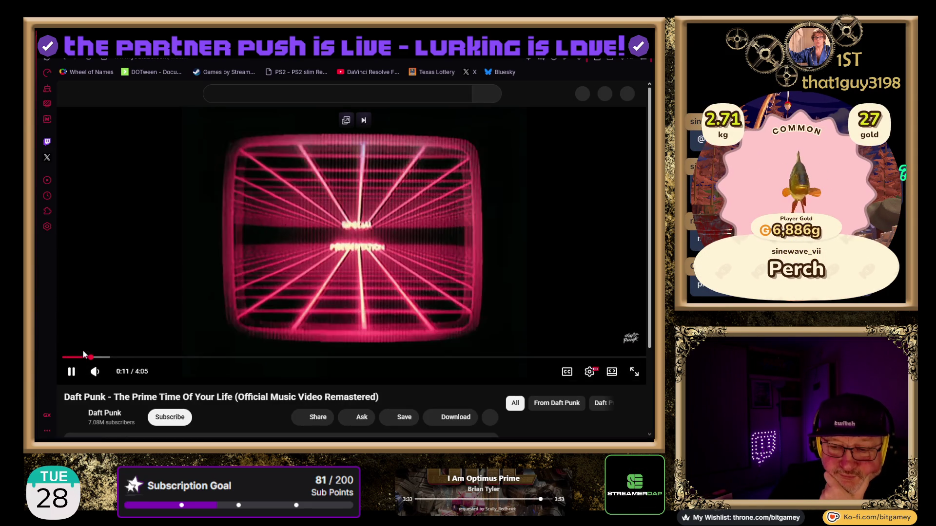
{"action": "left_click", "coordinate": [123, 358]}
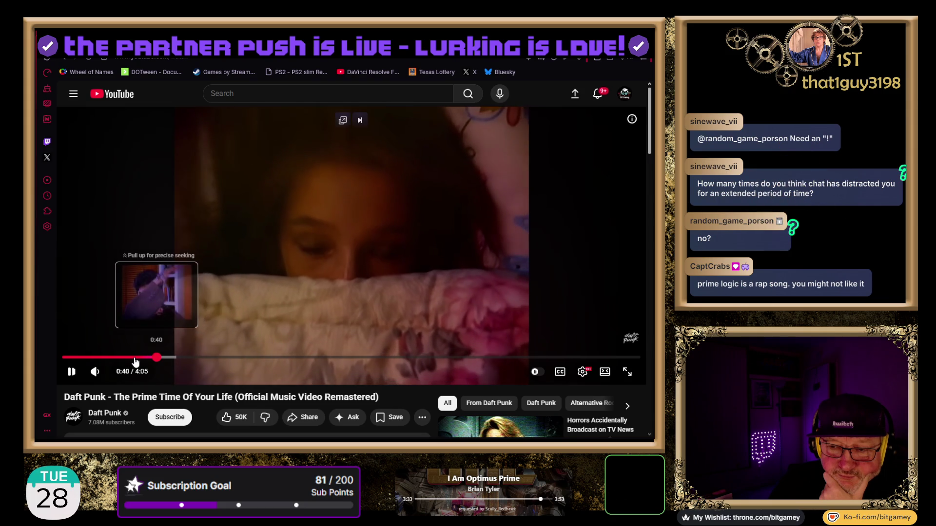
{"action": "left_click", "coordinate": [156, 360]}
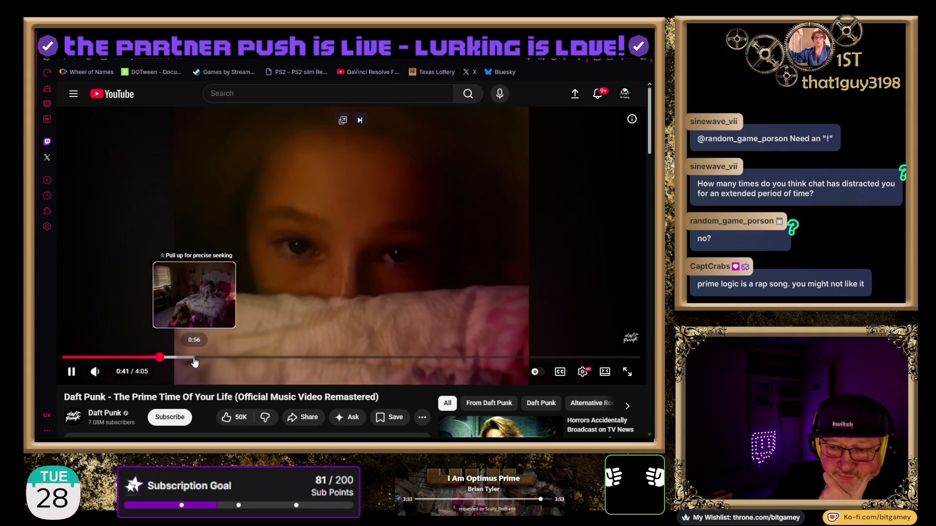
{"action": "left_click", "coordinate": [195, 361]}
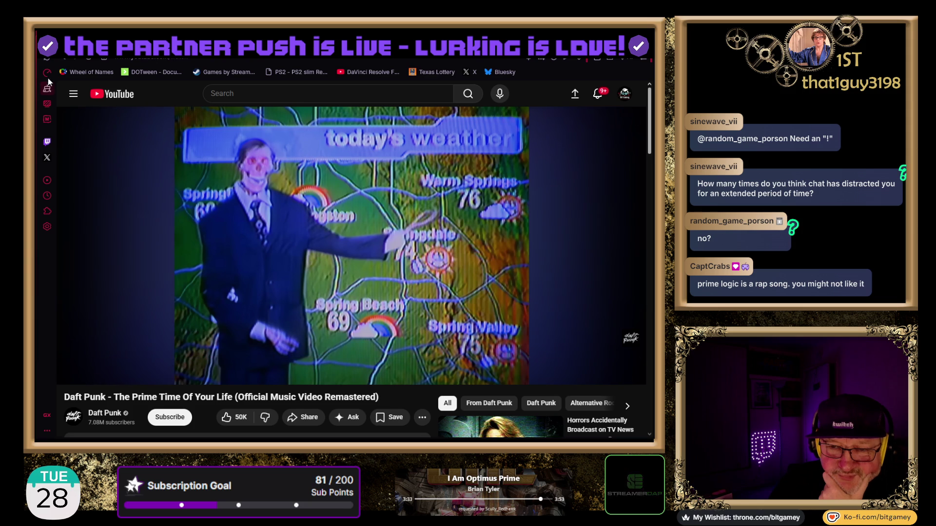
{"action": "left_click", "coordinate": [63, 59]}
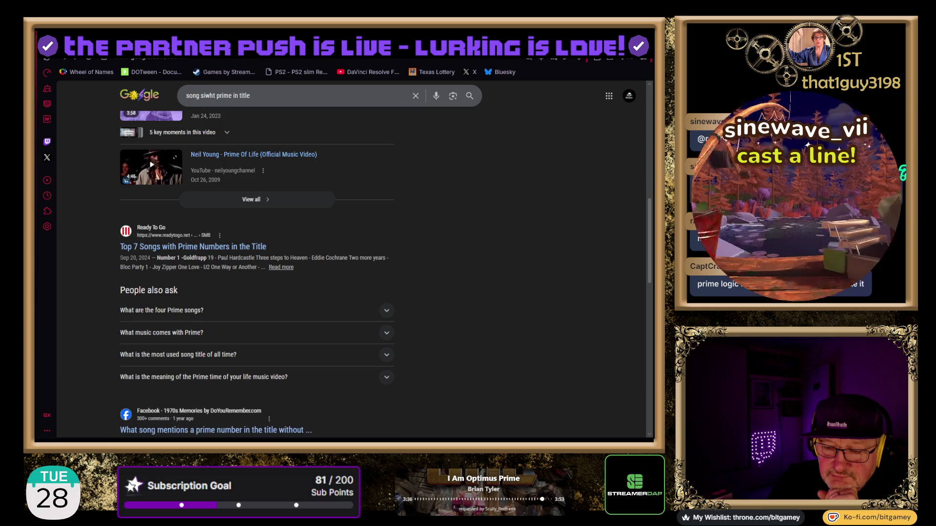
Step: Browse the Videos and People also ask results, then open the full video results list
{"action": "scroll", "coordinate": [256, 273], "scroll_direction": "down", "scroll_amount": 1}
{"action": "scroll", "coordinate": [257, 273], "scroll_direction": "up", "scroll_amount": 1}
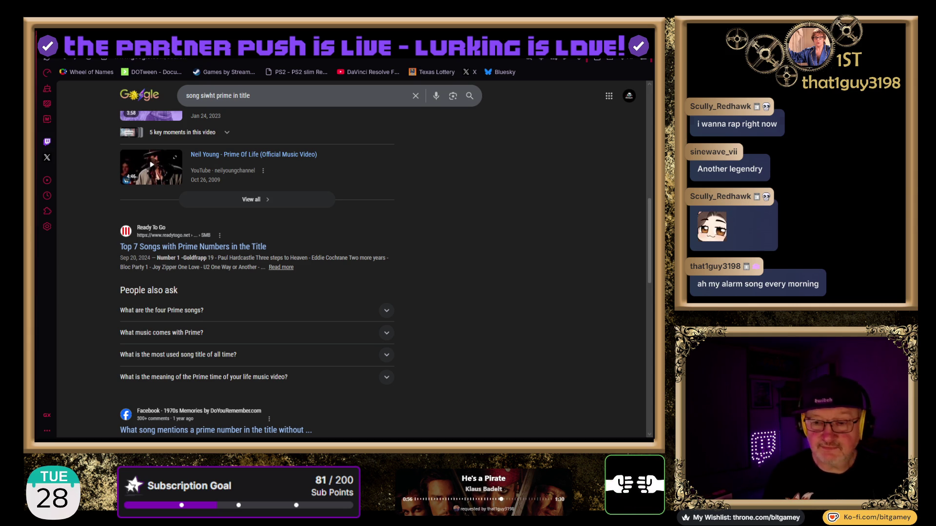
{"action": "scroll", "coordinate": [341, 258], "scroll_direction": "down", "scroll_amount": 4}
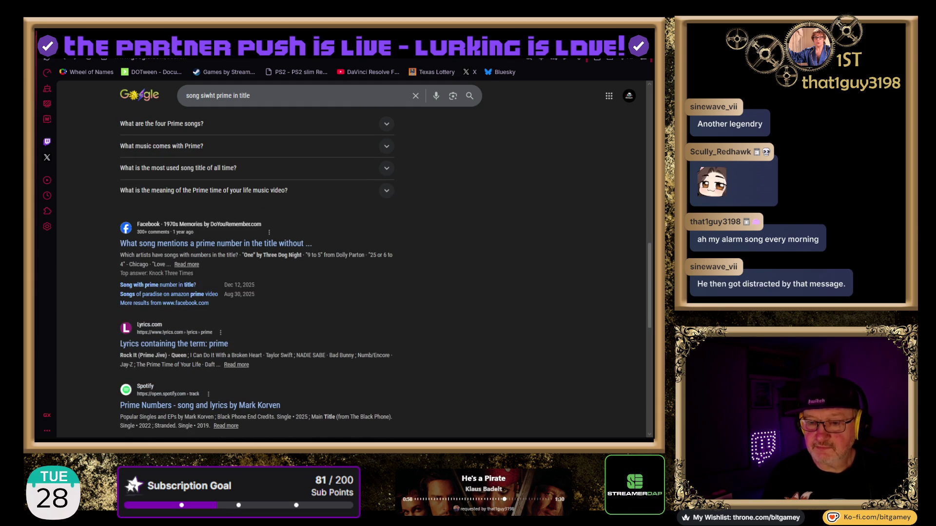
{"action": "scroll", "coordinate": [341, 259], "scroll_direction": "down", "scroll_amount": 3}
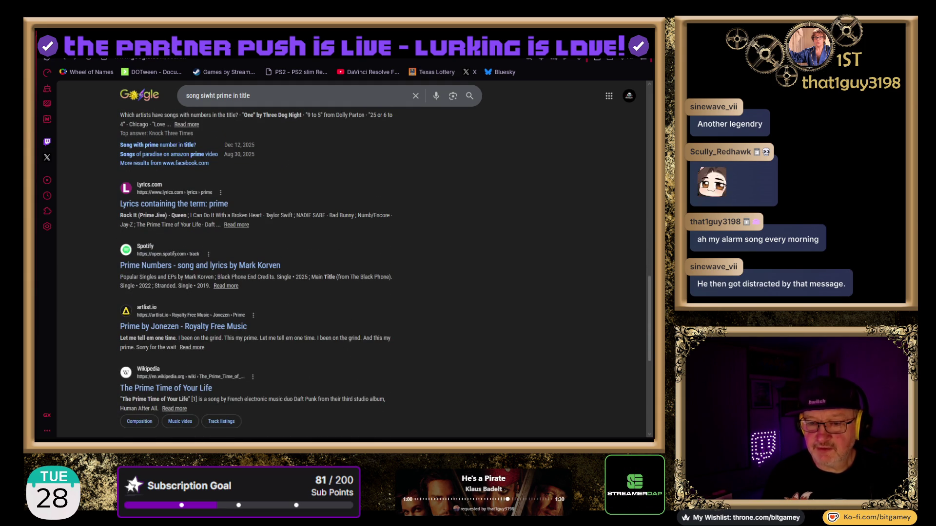
{"action": "scroll", "coordinate": [341, 259], "scroll_direction": "down", "scroll_amount": 1}
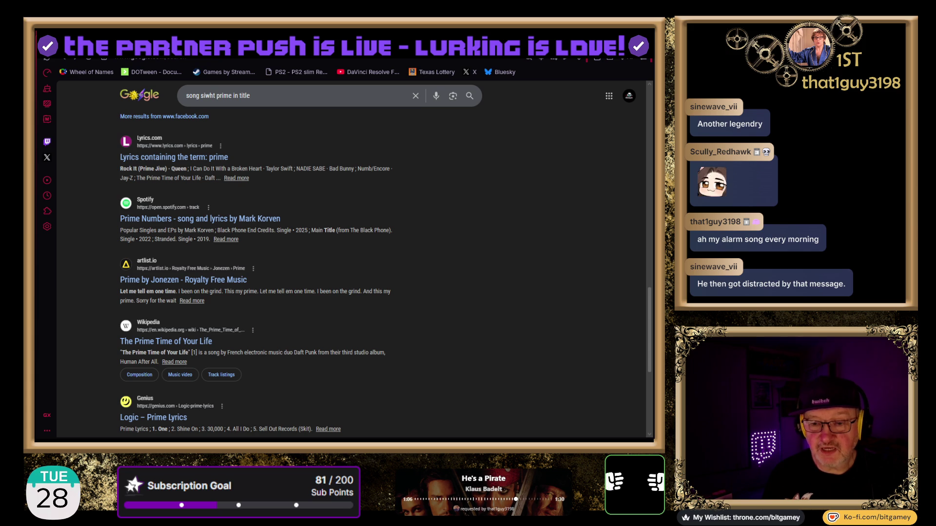
{"action": "scroll", "coordinate": [341, 258], "scroll_direction": "down", "scroll_amount": 1}
{"action": "scroll", "coordinate": [341, 258], "scroll_direction": "down", "scroll_amount": 2}
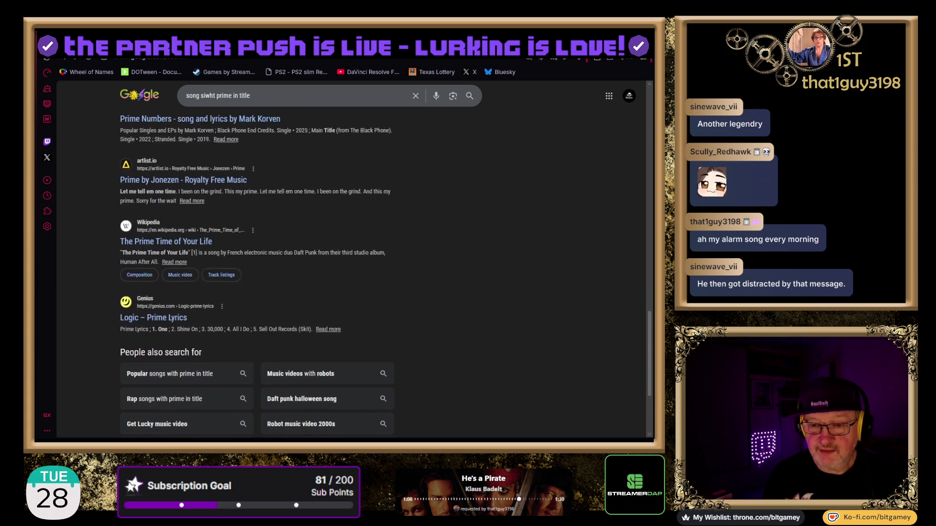
{"action": "scroll", "coordinate": [341, 259], "scroll_direction": "down", "scroll_amount": 2}
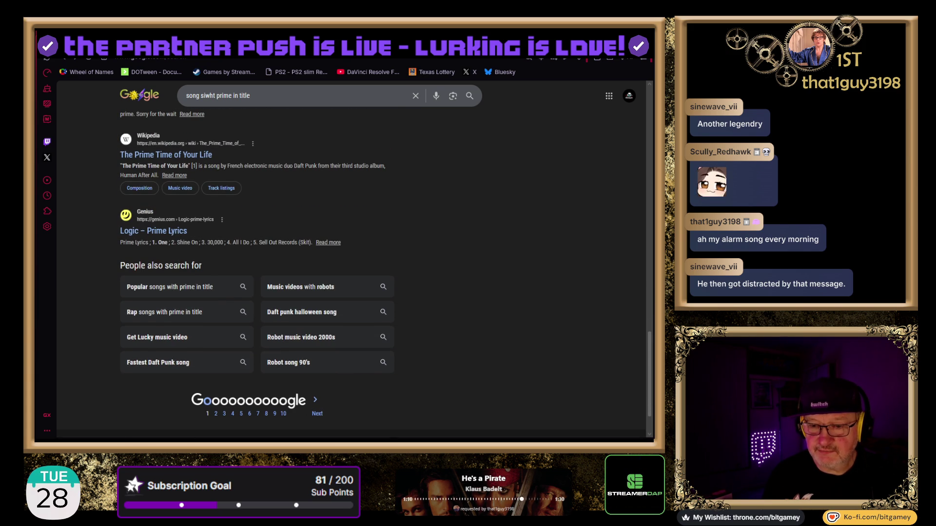
{"action": "scroll", "coordinate": [341, 258], "scroll_direction": "up", "scroll_amount": 5}
{"action": "scroll", "coordinate": [341, 259], "scroll_direction": "up", "scroll_amount": 10}
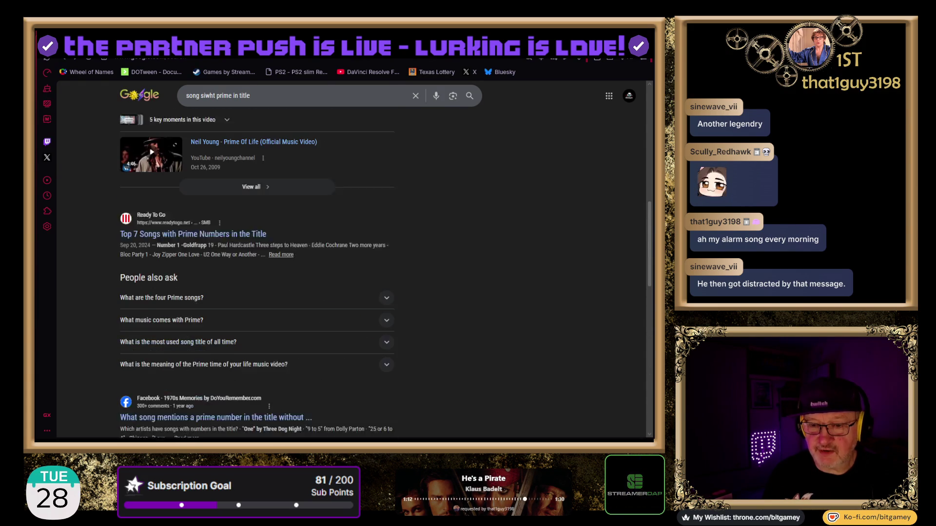
{"action": "scroll", "coordinate": [254, 292], "scroll_direction": "up", "scroll_amount": 1}
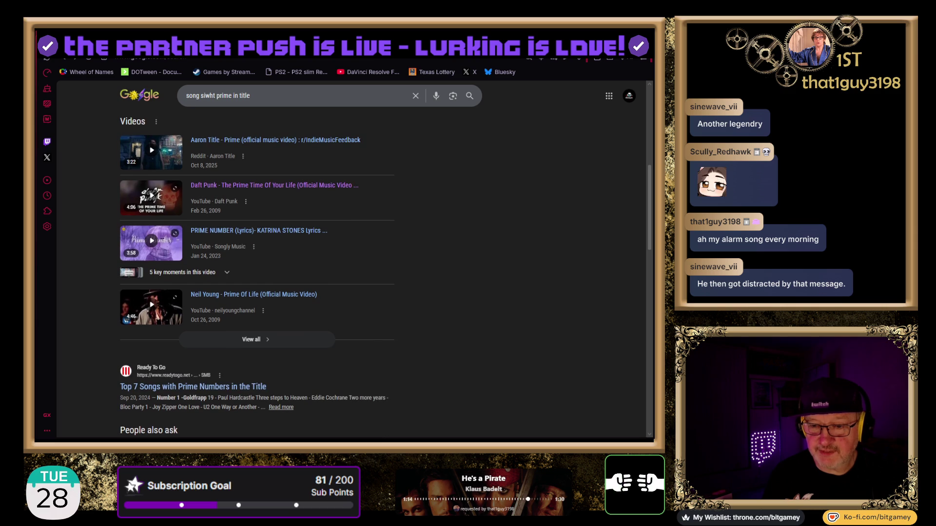
{"action": "left_click", "coordinate": [254, 342]}
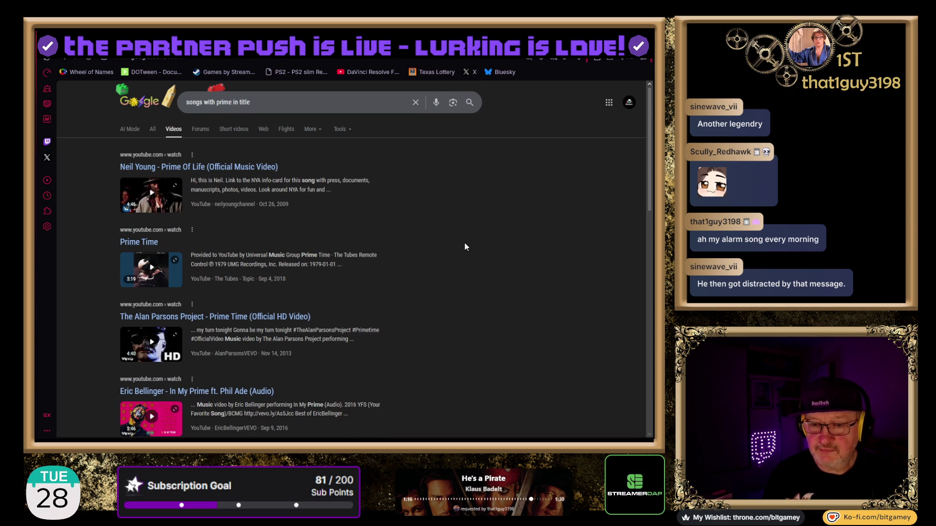
Step: Scroll the Videos results down to Queen's 'Rock It (Prime Jive)' and Juice WRLD's 'Rockstar In His Prime'
{"action": "scroll", "coordinate": [448, 265], "scroll_direction": "down", "scroll_amount": 1}
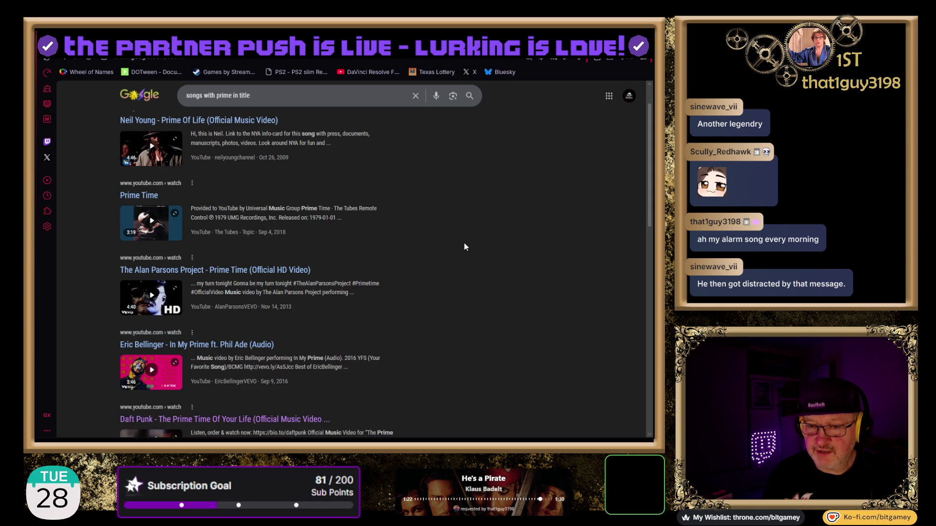
{"action": "scroll", "coordinate": [464, 243], "scroll_direction": "down", "scroll_amount": 2}
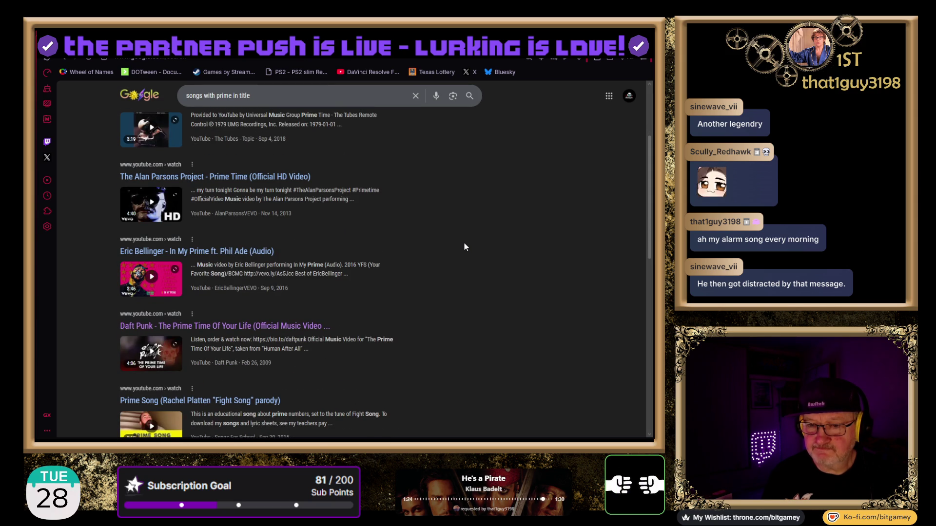
{"action": "scroll", "coordinate": [464, 243], "scroll_direction": "down", "scroll_amount": 1}
{"action": "scroll", "coordinate": [464, 243], "scroll_direction": "down", "scroll_amount": 1}
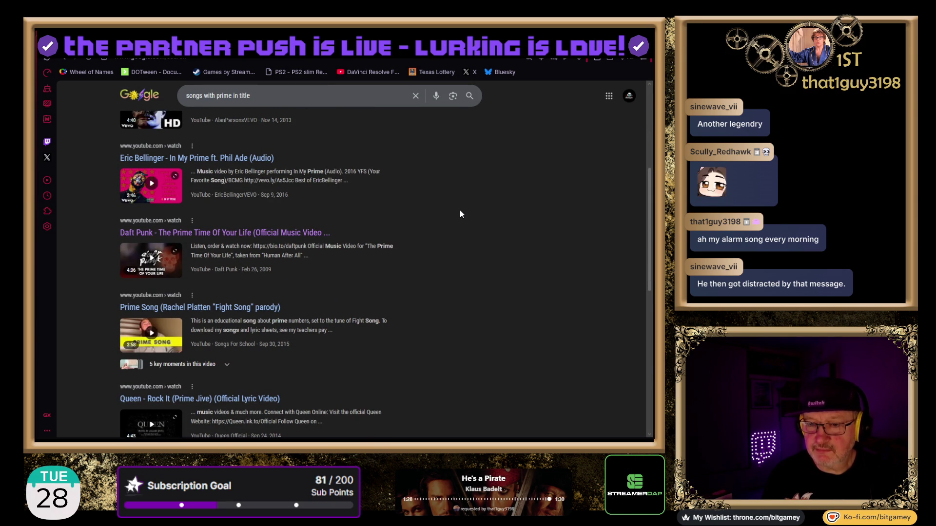
{"action": "scroll", "coordinate": [460, 214], "scroll_direction": "down", "scroll_amount": 1}
{"action": "scroll", "coordinate": [460, 213], "scroll_direction": "down", "scroll_amount": 3}
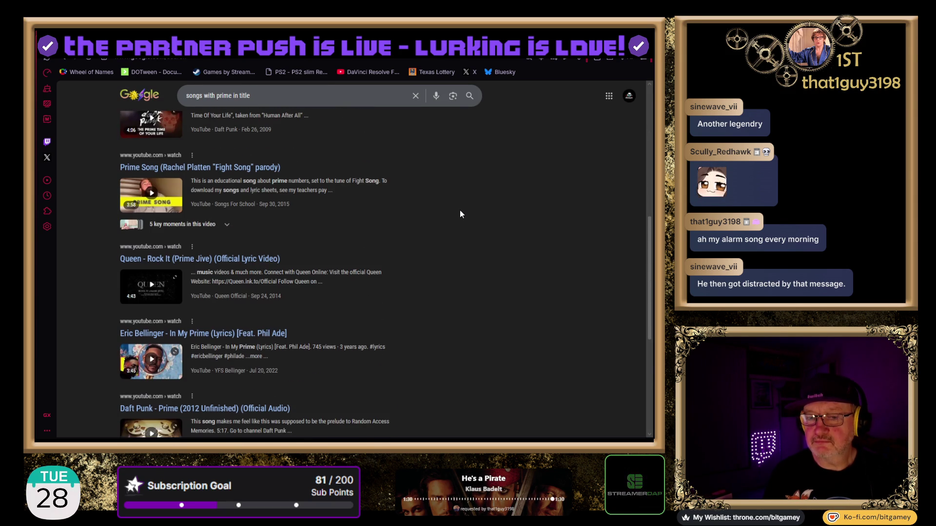
{"action": "scroll", "coordinate": [460, 211], "scroll_direction": "down", "scroll_amount": 2}
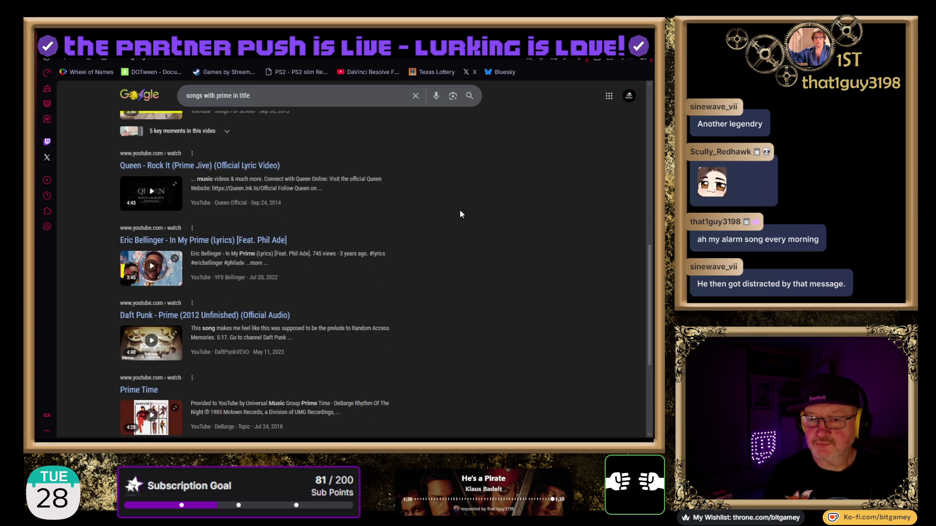
{"action": "scroll", "coordinate": [460, 213], "scroll_direction": "down", "scroll_amount": 1}
{"action": "scroll", "coordinate": [460, 213], "scroll_direction": "down", "scroll_amount": 1}
{"action": "scroll", "coordinate": [460, 214], "scroll_direction": "down", "scroll_amount": 2}
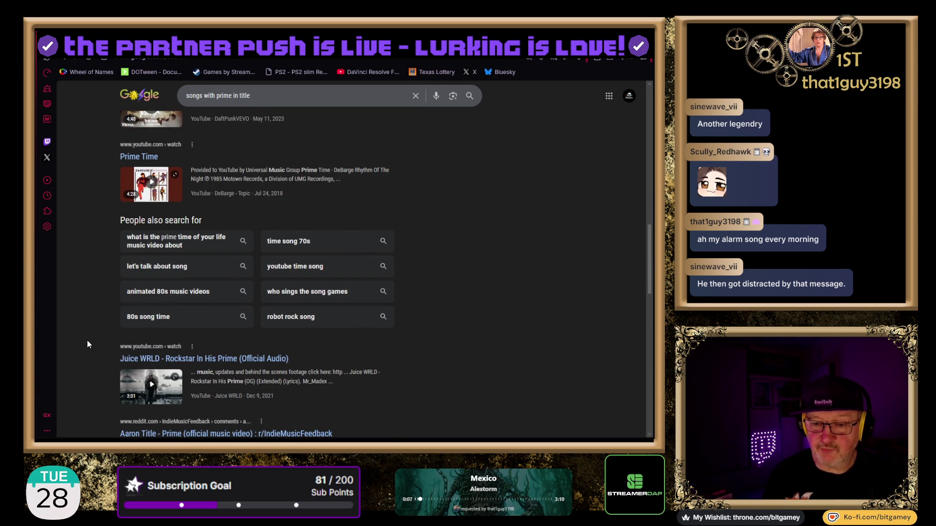
{"action": "scroll", "coordinate": [86, 340], "scroll_direction": "down", "scroll_amount": 4}
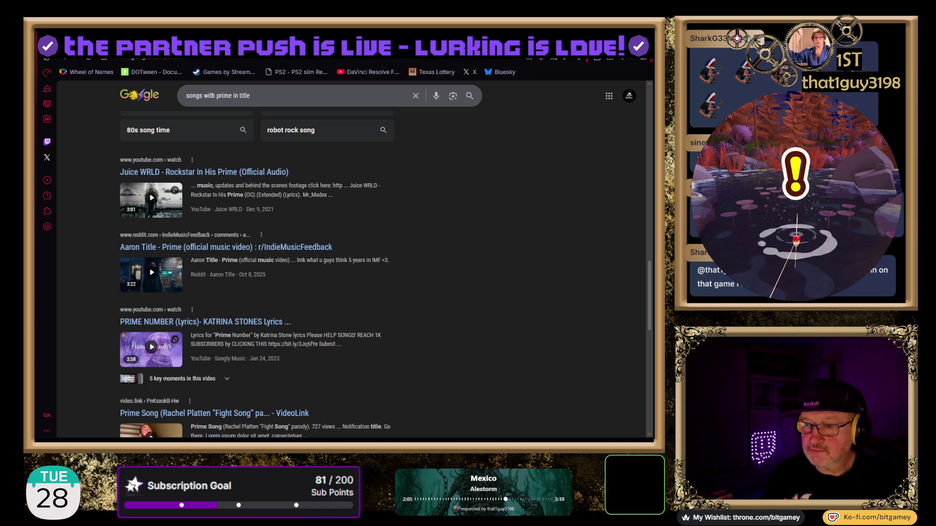
{"action": "key", "text": "ctrl+Tab"}
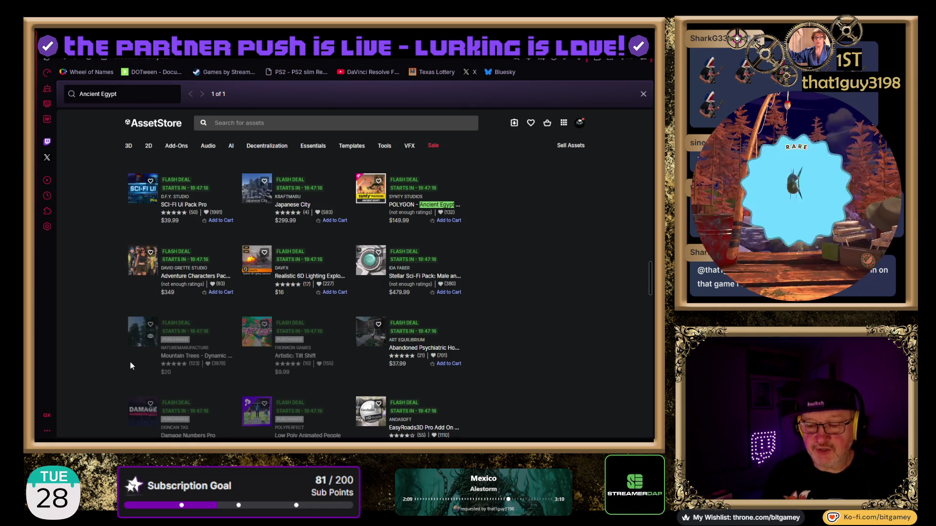
Step: Switch from the Asset Store browser to the Unity editor with the Arcade_PlayerTaxi prefab
{"action": "key", "text": "alt+Tab"}
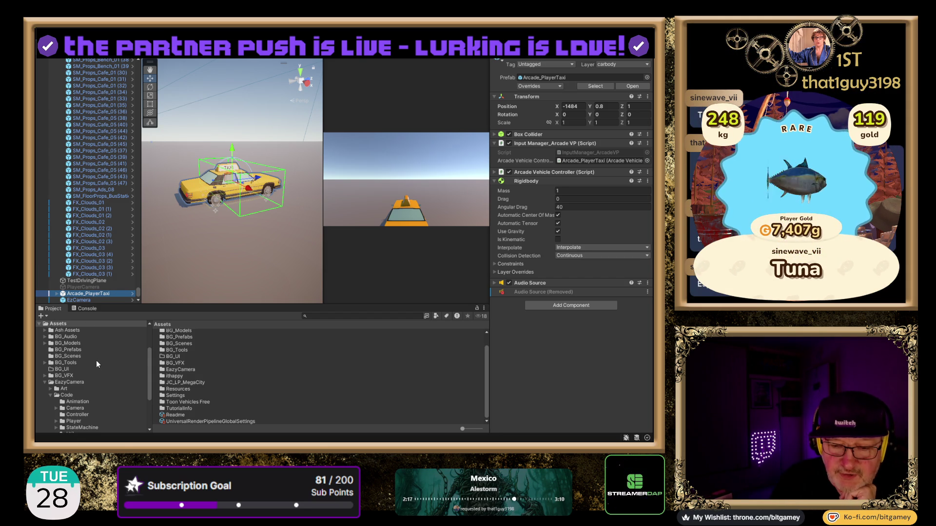
Step: Open JC_LP_MegaCity's Vehicles prefabs as large thumbnails in a taller Project assets area
{"action": "scroll", "coordinate": [96, 363], "scroll_direction": "up", "scroll_amount": 2}
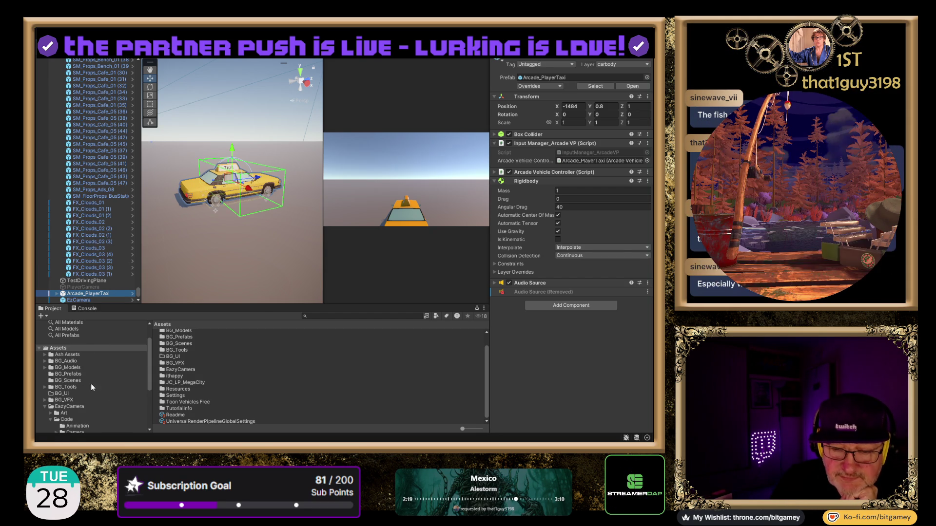
{"action": "scroll", "coordinate": [96, 371], "scroll_direction": "down", "scroll_amount": 2}
{"action": "scroll", "coordinate": [77, 362], "scroll_direction": "down", "scroll_amount": 3}
{"action": "scroll", "coordinate": [95, 364], "scroll_direction": "down", "scroll_amount": 3}
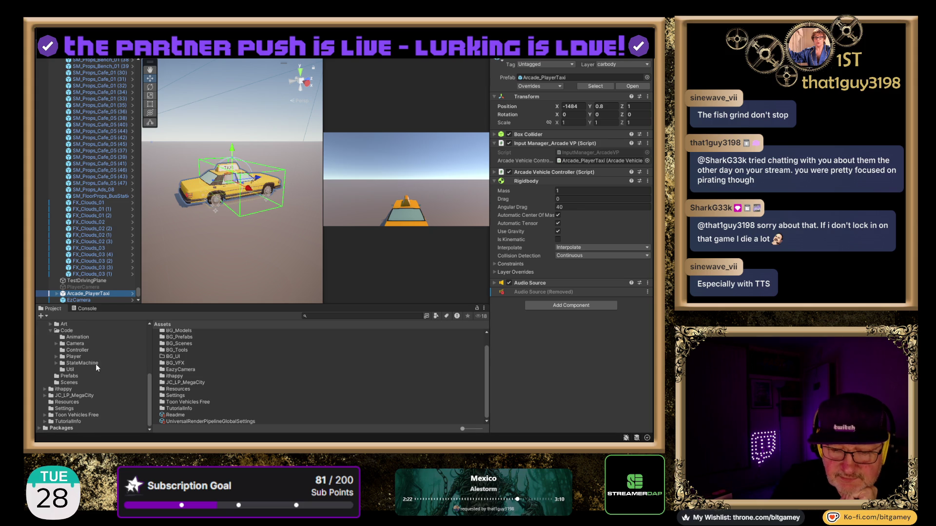
{"action": "left_click", "coordinate": [45, 396]}
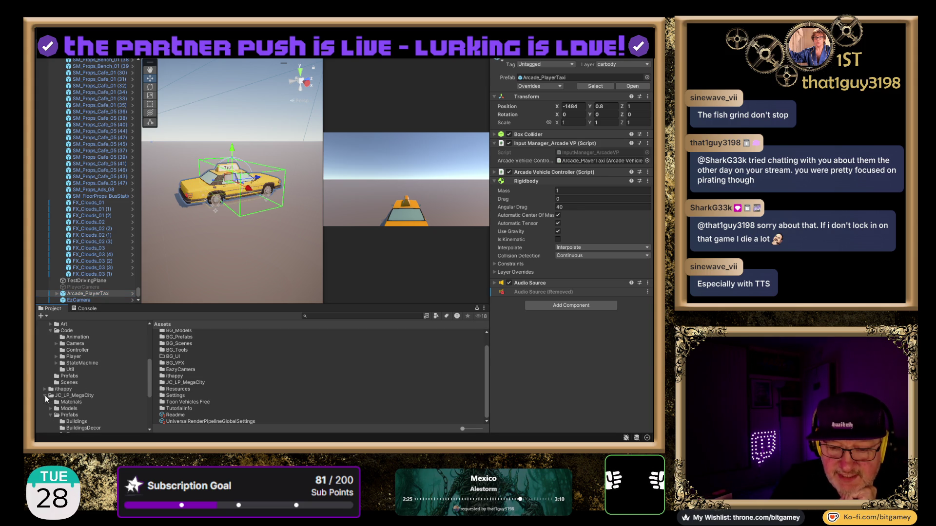
{"action": "scroll", "coordinate": [100, 389], "scroll_direction": "down", "scroll_amount": 3}
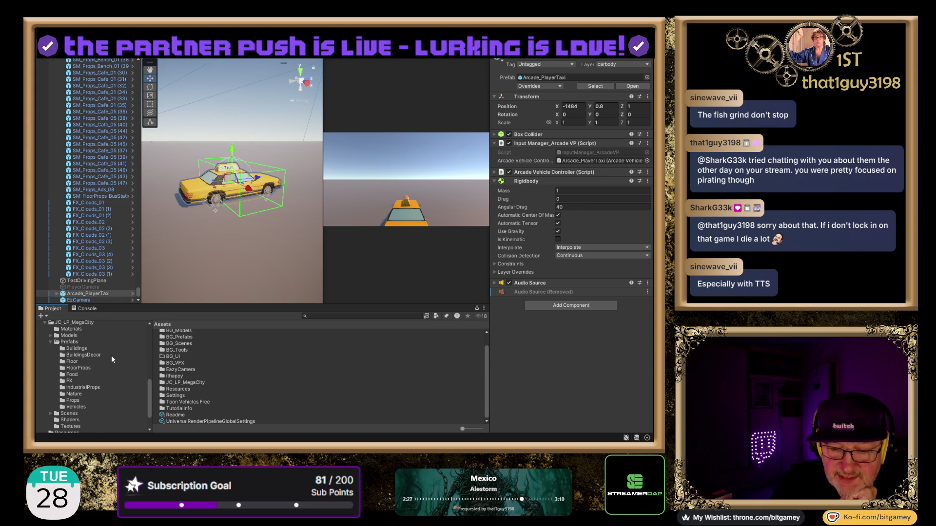
{"action": "left_click", "coordinate": [72, 407]}
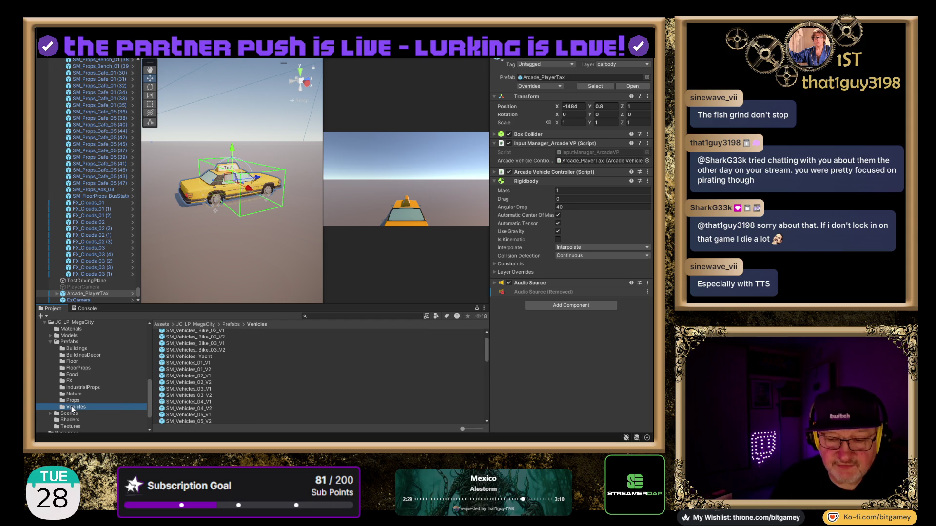
{"action": "left_click_drag", "start_coordinate": [460, 428], "coordinate": [492, 428]}
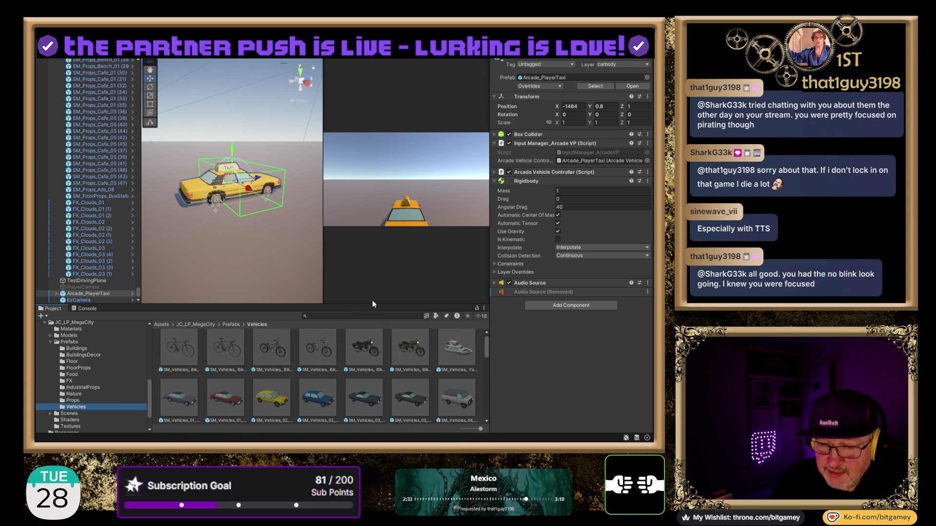
{"action": "left_click_drag", "start_coordinate": [373, 304], "coordinate": [369, 245]}
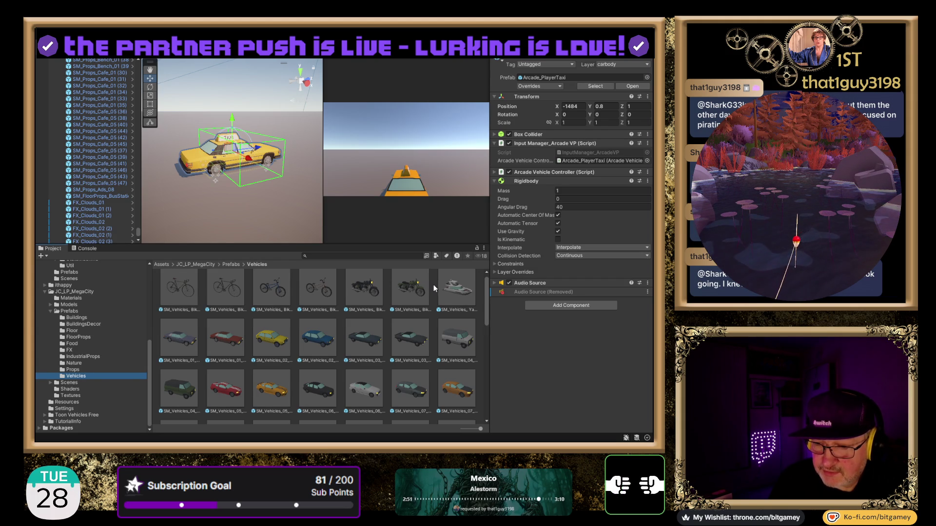
Step: Preview the yacht, blue sedan, grey van, red sports car, blue jeep and ambulance prefabs
{"action": "left_click", "coordinate": [463, 293]}
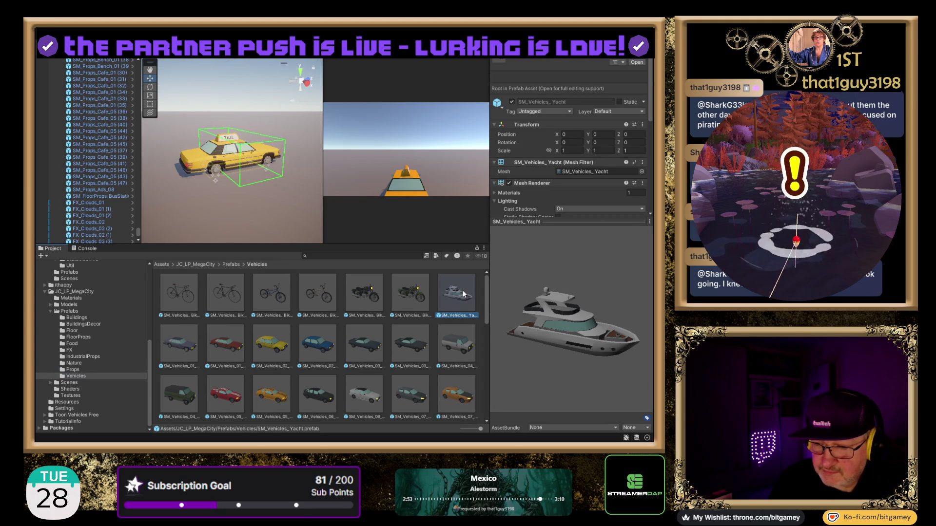
{"action": "left_click", "coordinate": [189, 355]}
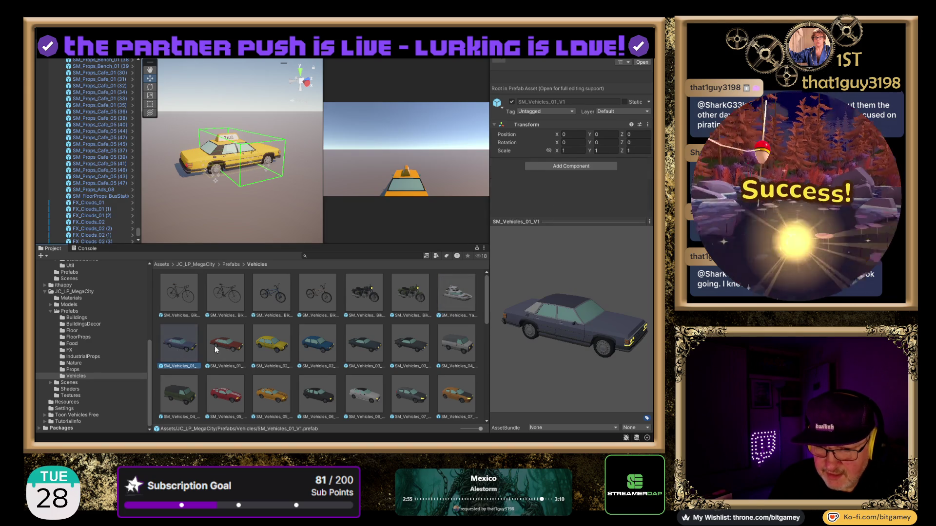
{"action": "left_click", "coordinate": [453, 345]}
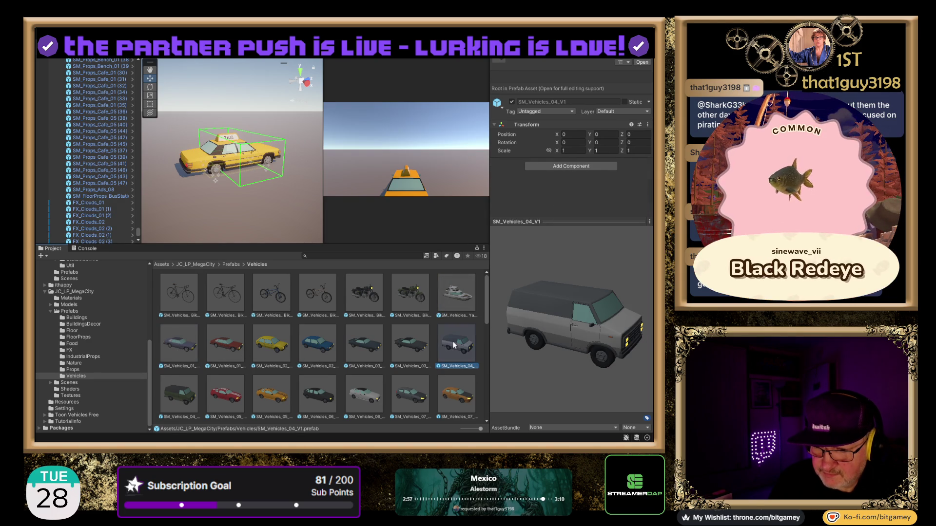
{"action": "scroll", "coordinate": [212, 336], "scroll_direction": "down", "scroll_amount": 2}
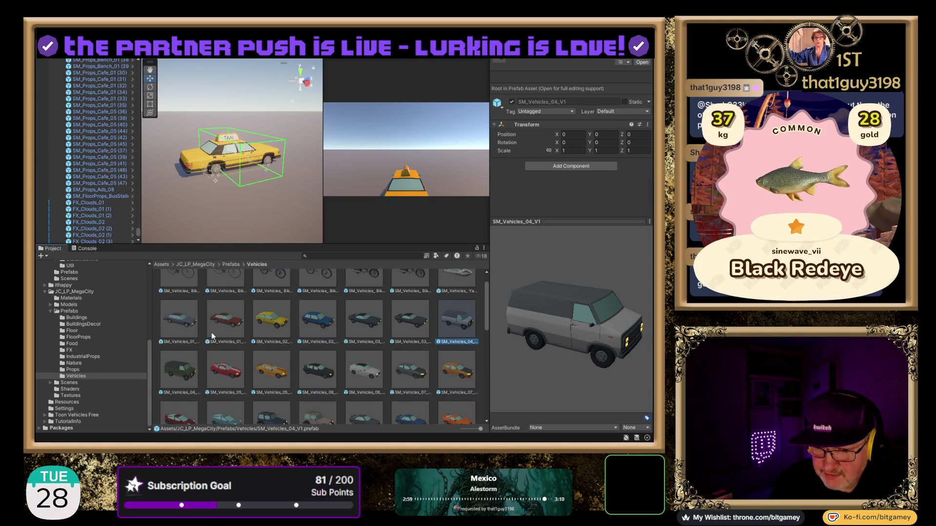
{"action": "left_click", "coordinate": [213, 337]}
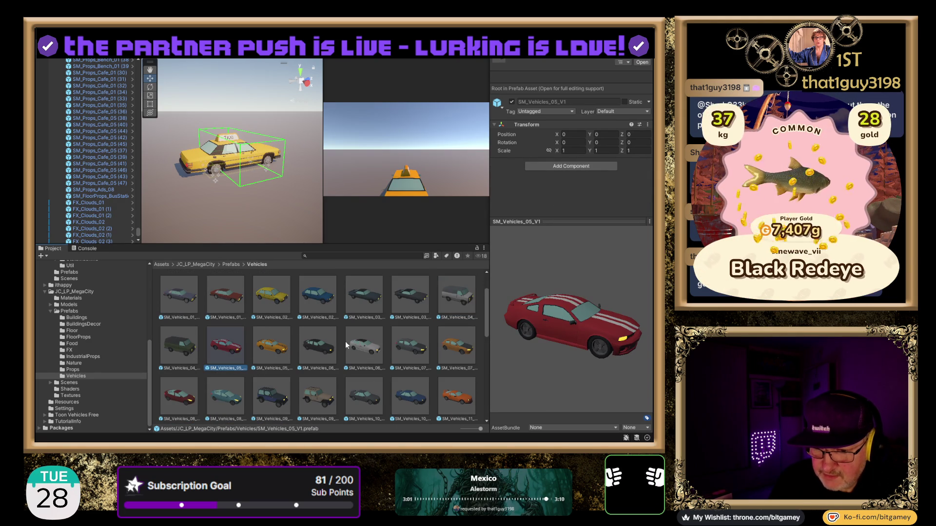
{"action": "scroll", "coordinate": [468, 329], "scroll_direction": "down", "scroll_amount": 1}
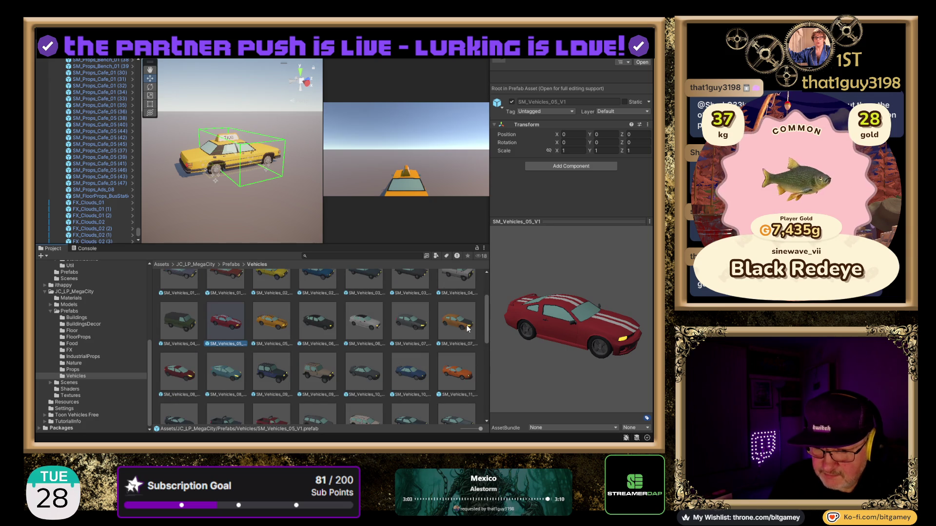
{"action": "left_click", "coordinate": [271, 372]}
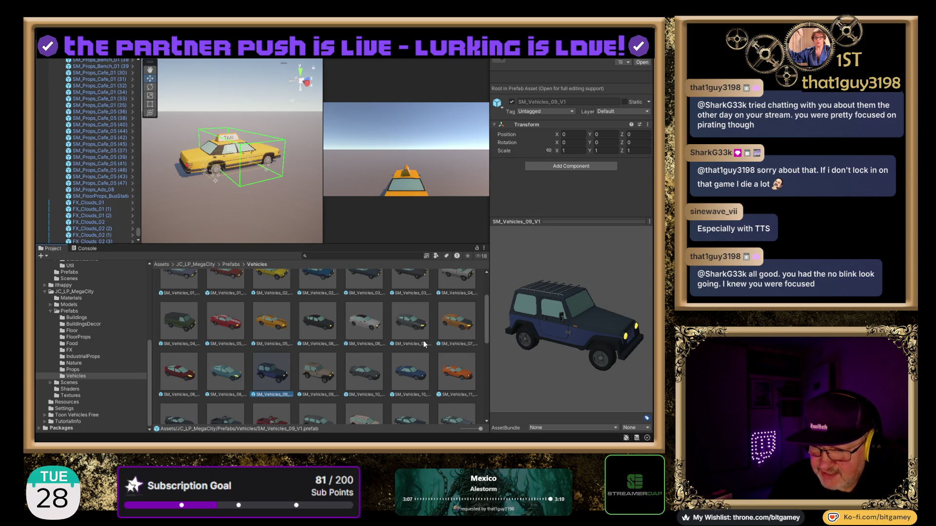
{"action": "scroll", "coordinate": [407, 306], "scroll_direction": "down", "scroll_amount": 2}
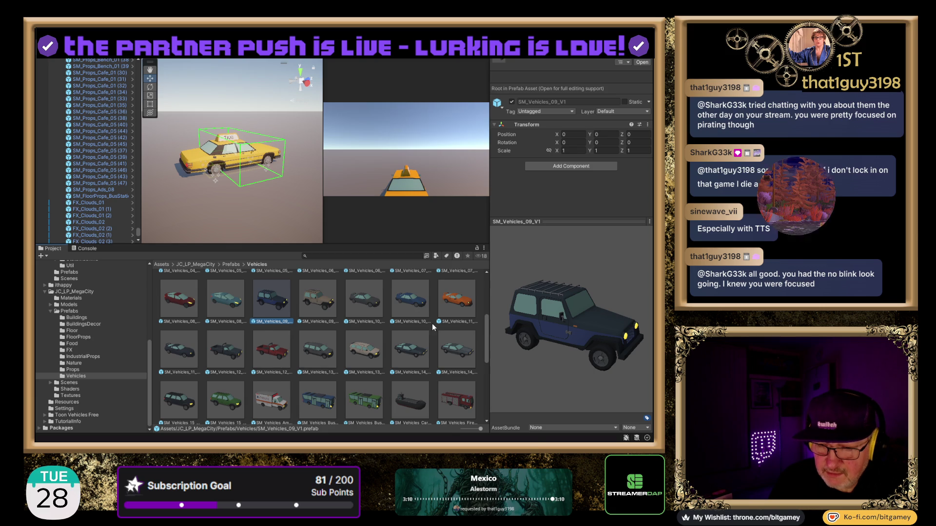
{"action": "scroll", "coordinate": [429, 322], "scroll_direction": "down", "scroll_amount": 2}
{"action": "scroll", "coordinate": [460, 355], "scroll_direction": "down", "scroll_amount": 1}
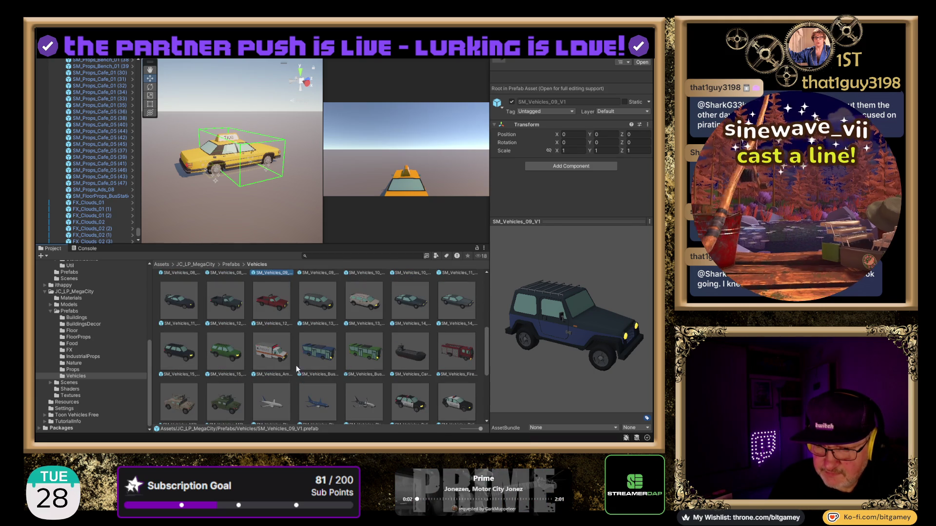
{"action": "left_click", "coordinate": [265, 349]}
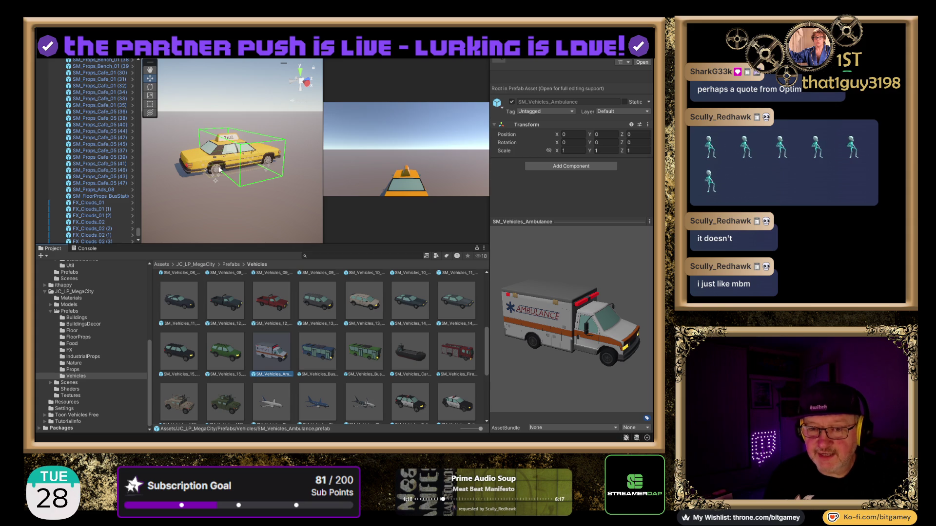
Step: Select and expand Arcade_PlayerTaxi, toggling its box collider off and back on
{"action": "left_click_drag", "start_coordinate": [219, 170], "coordinate": [213, 195]}
{"action": "mouse_move", "coordinate": [215, 138]}
{"action": "left_mouse_down"}
{"action": "mouse_move", "coordinate": [226, 193]}
{"action": "mouse_move", "coordinate": [233, 159]}
{"action": "left_mouse_up"}
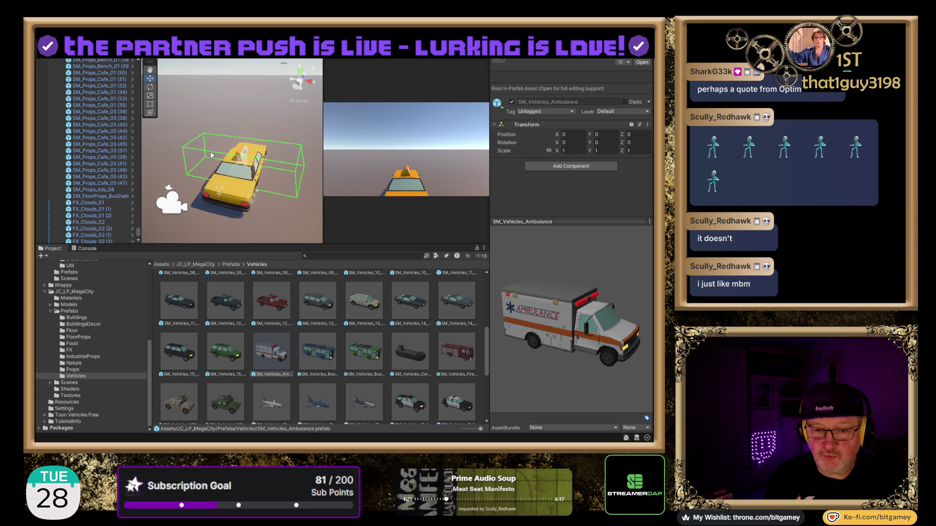
{"action": "scroll", "coordinate": [98, 183], "scroll_direction": "down", "scroll_amount": 3}
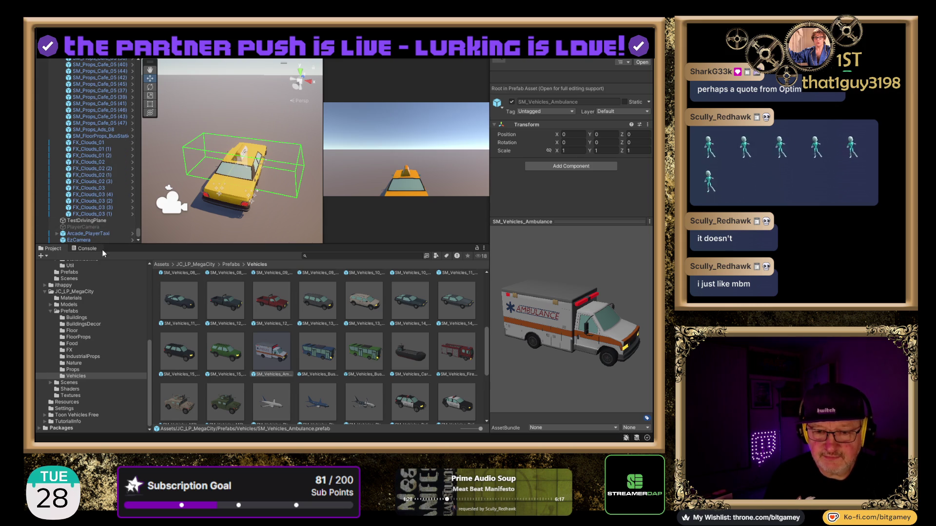
{"action": "left_click", "coordinate": [104, 234]}
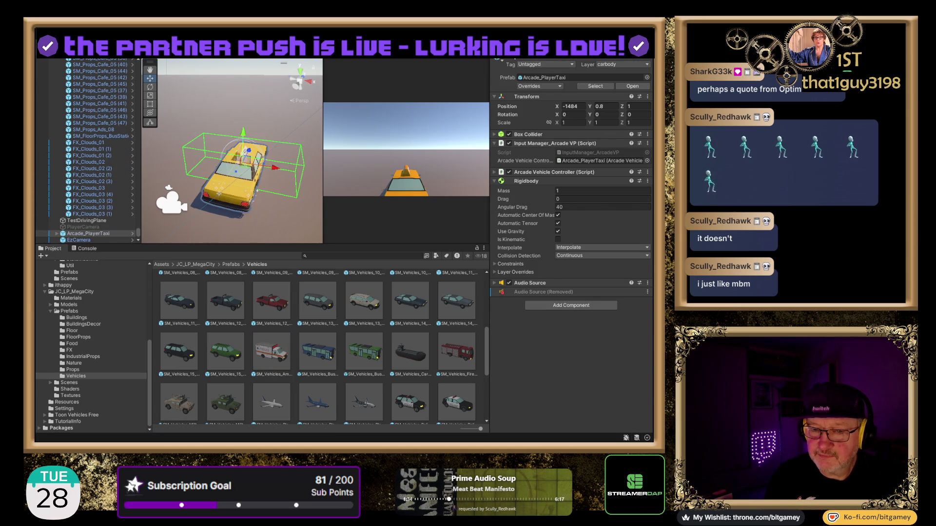
{"action": "left_click", "coordinate": [56, 234]}
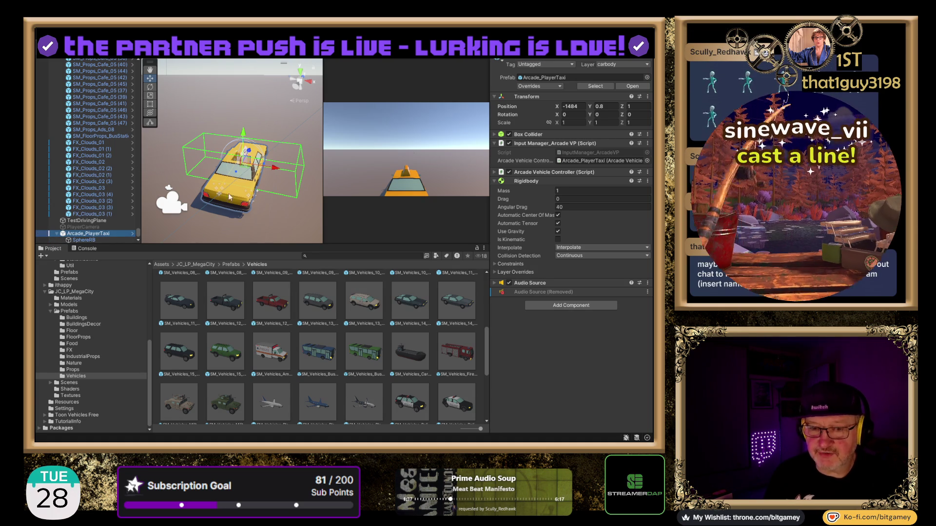
{"action": "left_click", "coordinate": [509, 135]}
{"action": "left_click", "coordinate": [508, 135]}
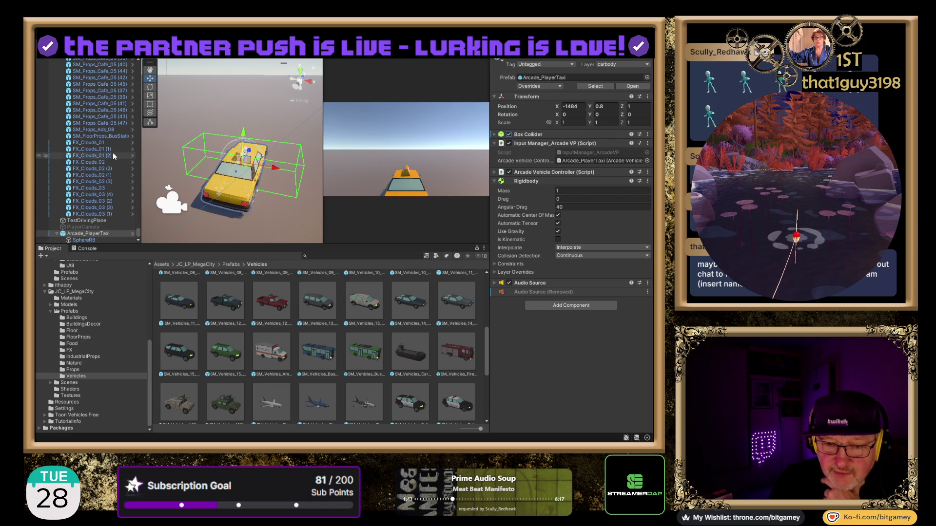
Step: Inspect the taxi's SphereRB collider and physics settings, then its Mesh child
{"action": "scroll", "coordinate": [114, 156], "scroll_direction": "down", "scroll_amount": 2}
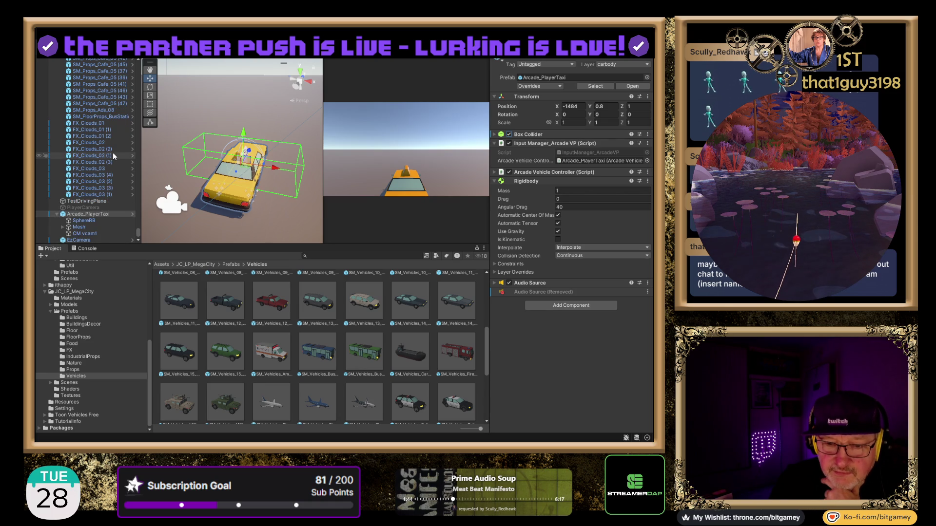
{"action": "left_click", "coordinate": [112, 221]}
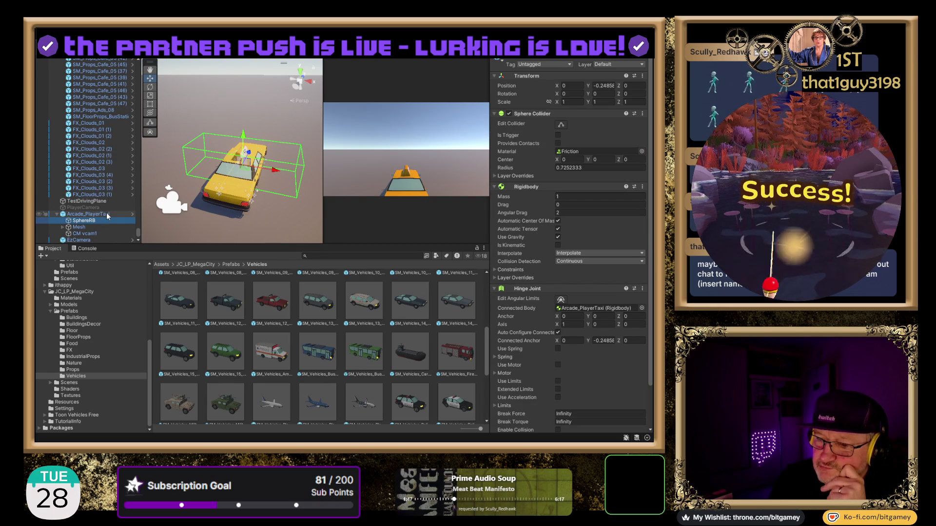
{"action": "scroll", "coordinate": [533, 230], "scroll_direction": "down", "scroll_amount": 3}
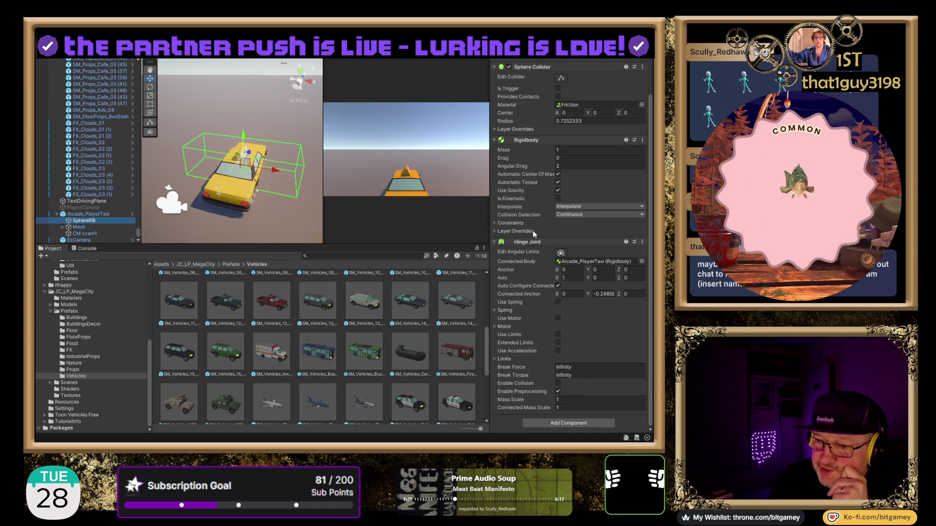
{"action": "left_click", "coordinate": [92, 227]}
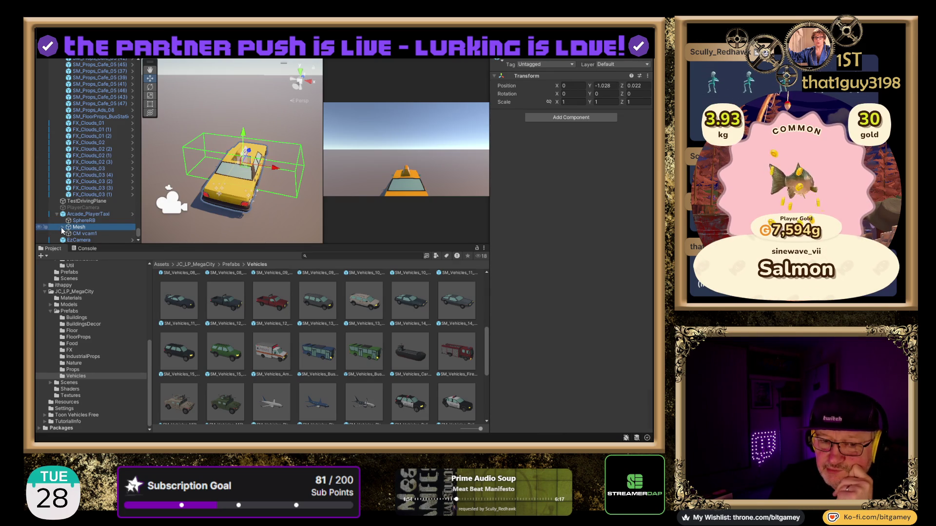
Step: Drill through Body and PlayerTaxi to the SM_Vehicles_Taxi_01 mesh, then expand Wheels
{"action": "key", "text": "Right"}
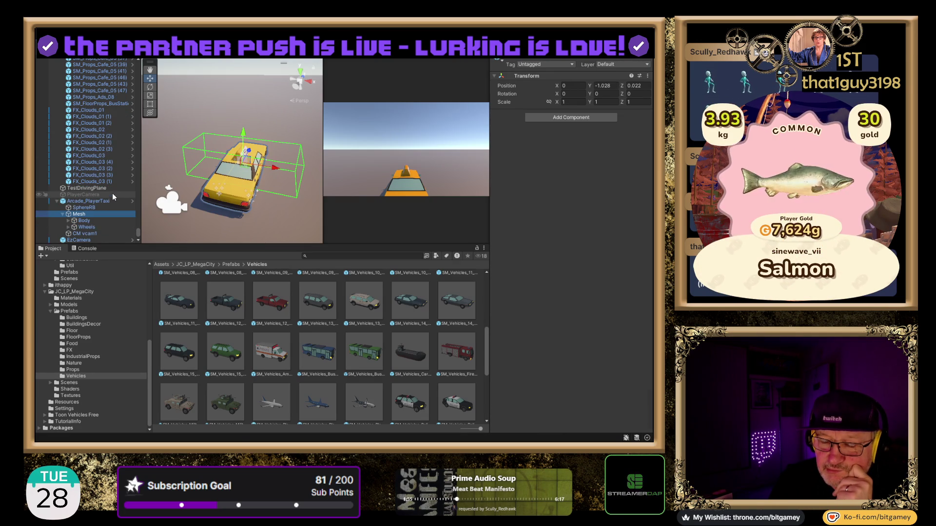
{"action": "left_click", "coordinate": [102, 222]}
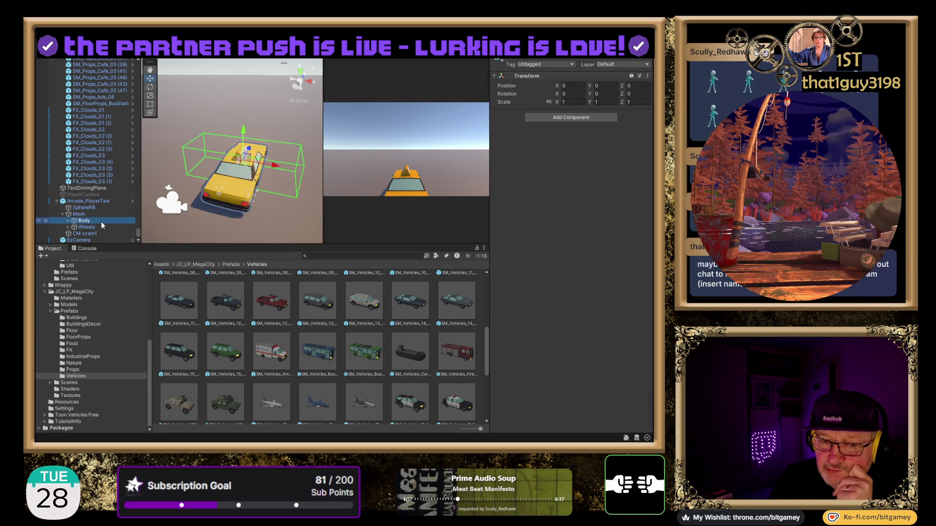
{"action": "key", "text": "Right"}
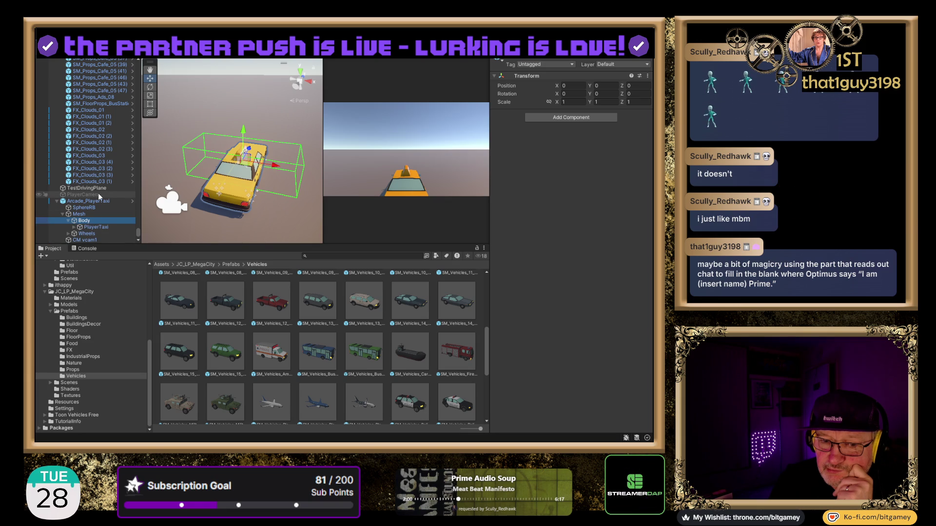
{"action": "left_click", "coordinate": [98, 221]}
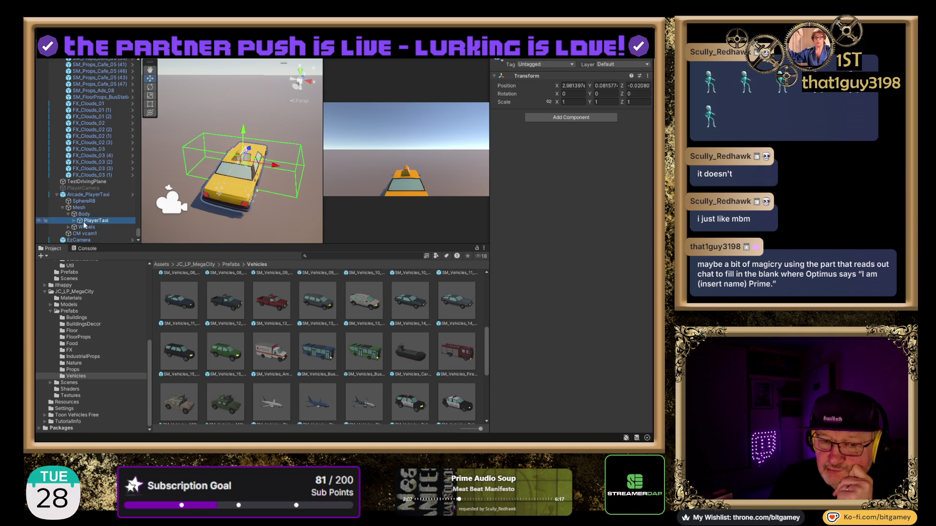
{"action": "left_click", "coordinate": [74, 221]}
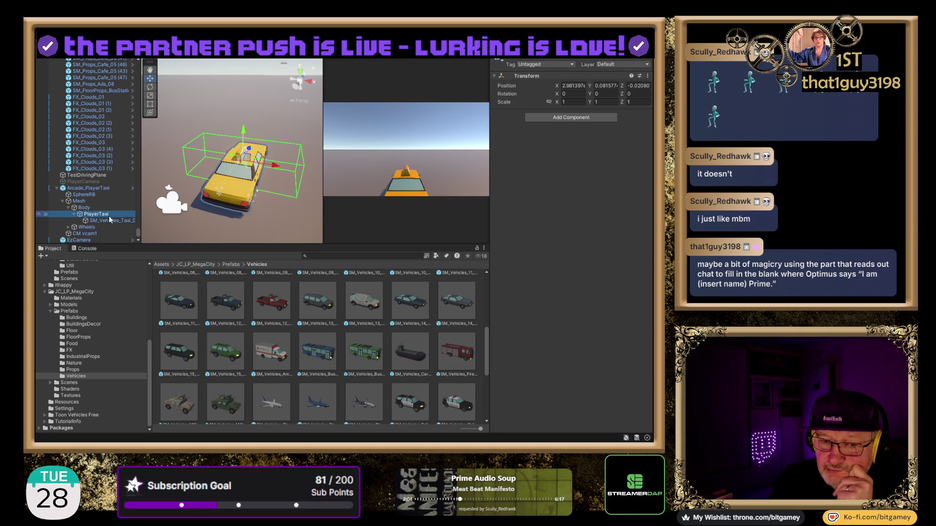
{"action": "left_click", "coordinate": [112, 221]}
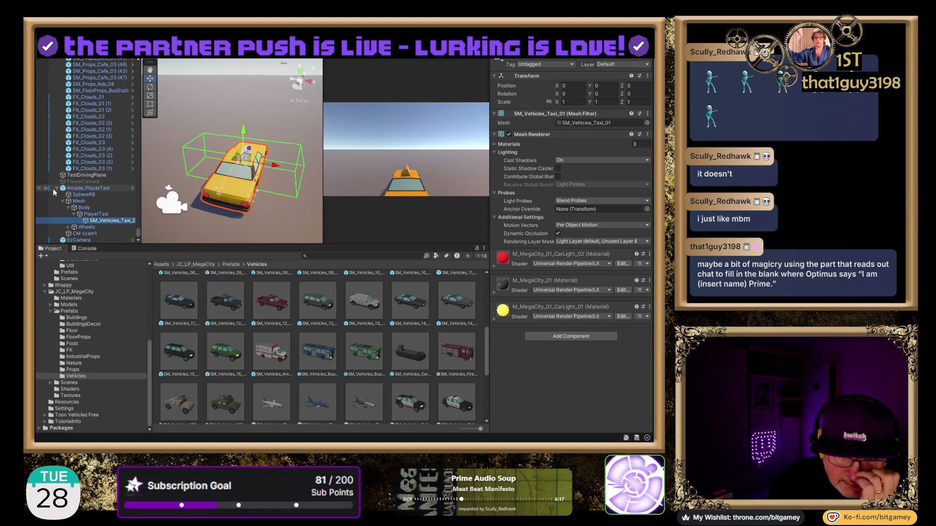
{"action": "left_click", "coordinate": [68, 227]}
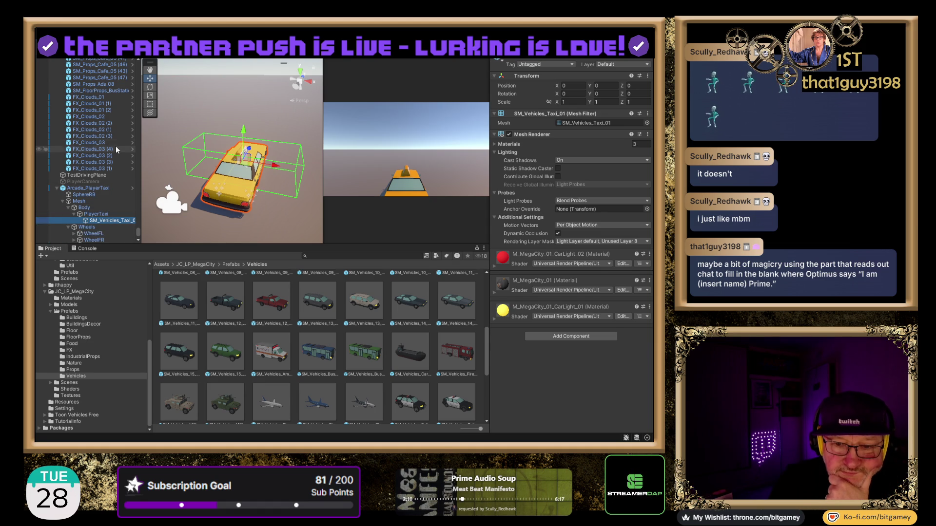
Step: Inspect WheelFL, WheelRL and WheelRR, then CM vcam1 following Arcade_PlayerTaxi at FOV 80
{"action": "scroll", "coordinate": [108, 195], "scroll_direction": "down", "scroll_amount": 2}
{"action": "left_click", "coordinate": [105, 185]}
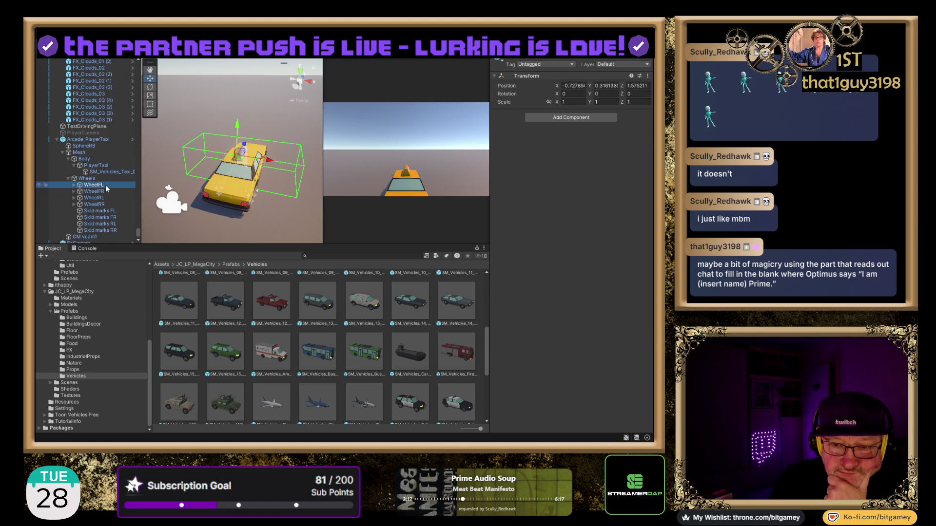
{"action": "key", "text": "Down"}
{"action": "key", "text": "Down"}
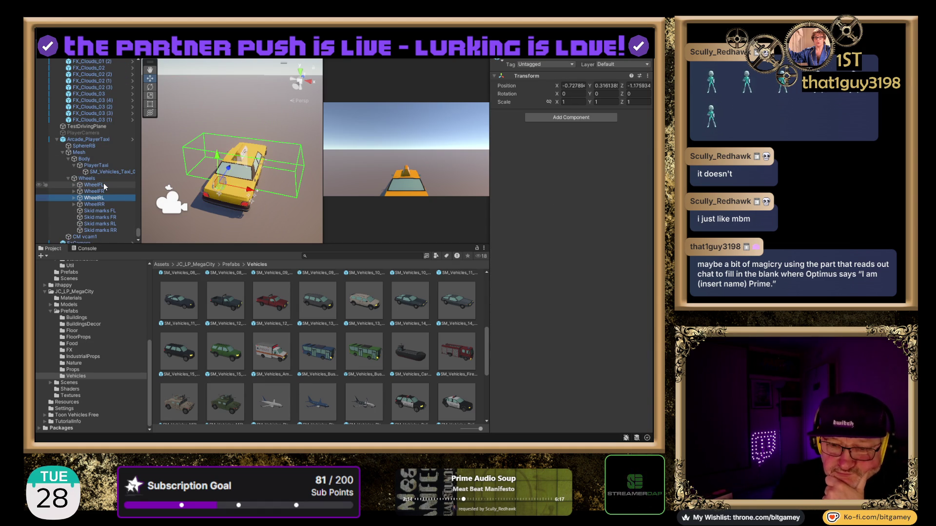
{"action": "key", "text": "Down"}
{"action": "key", "text": "Down"}
{"action": "key", "text": "Down"}
{"action": "key", "text": "Down"}
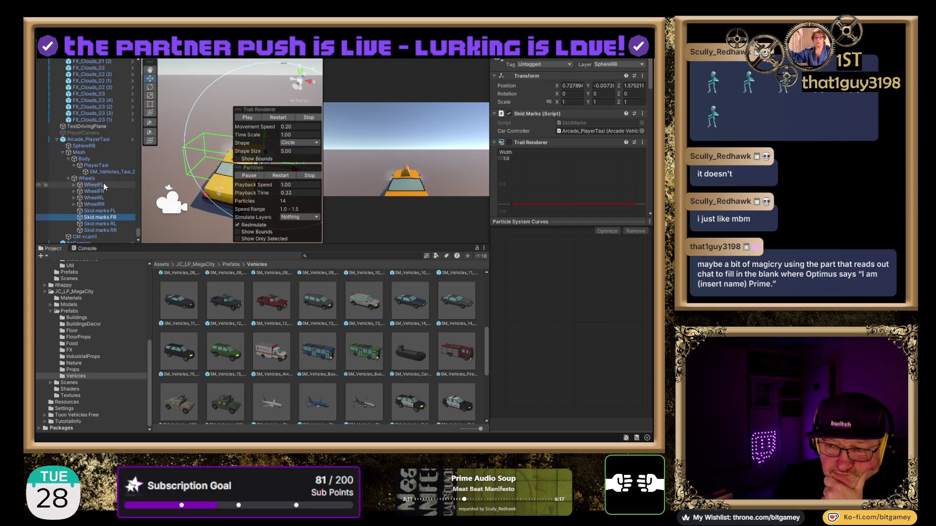
{"action": "key", "text": "Up"}
{"action": "key", "text": "Up"}
{"action": "key", "text": "Up"}
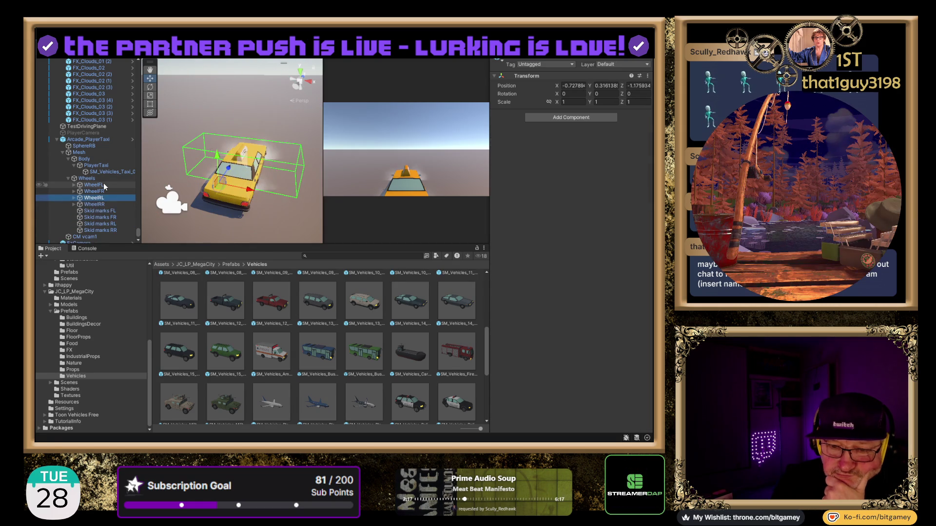
{"action": "left_click", "coordinate": [94, 237]}
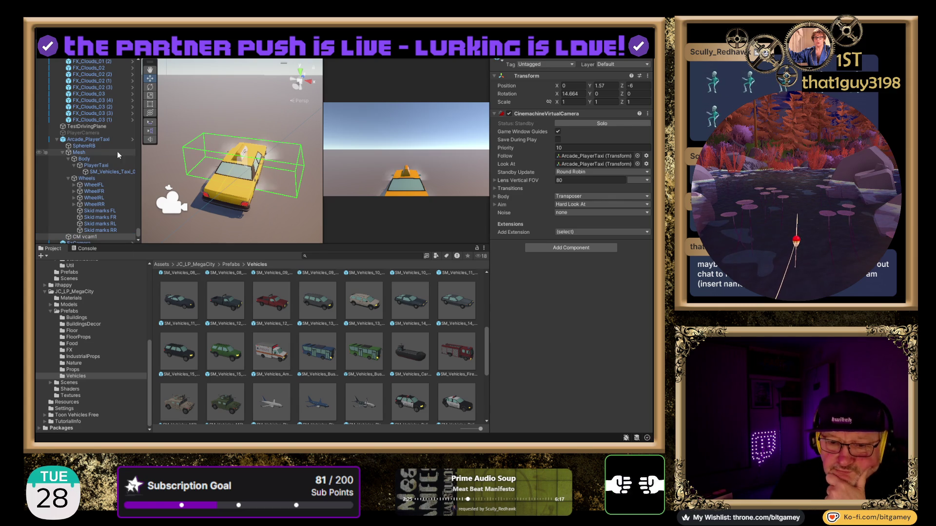
{"action": "scroll", "coordinate": [116, 159], "scroll_direction": "down", "scroll_amount": 1}
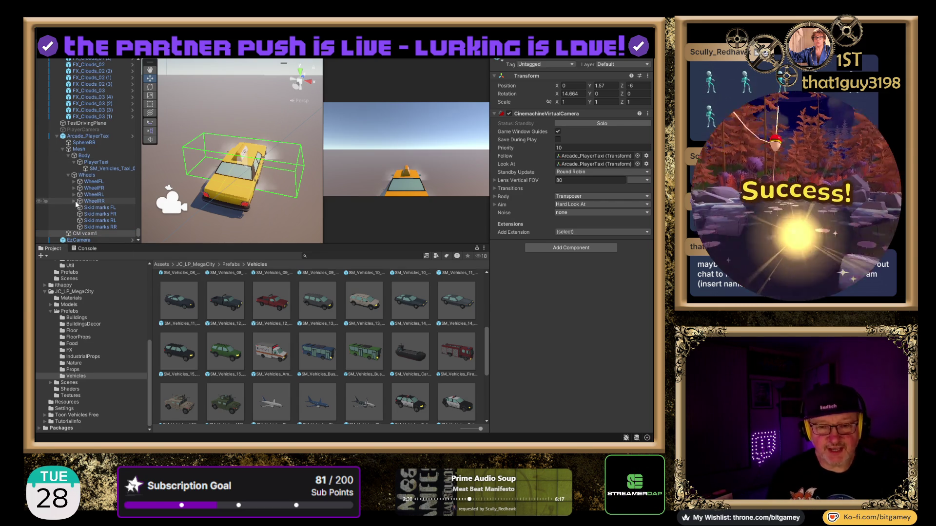
Step: Expand WheelRR, WheelRL, WheelFR and WheelFL in the Hierarchy to reveal their Axel objects
{"action": "left_click", "coordinate": [75, 201]}
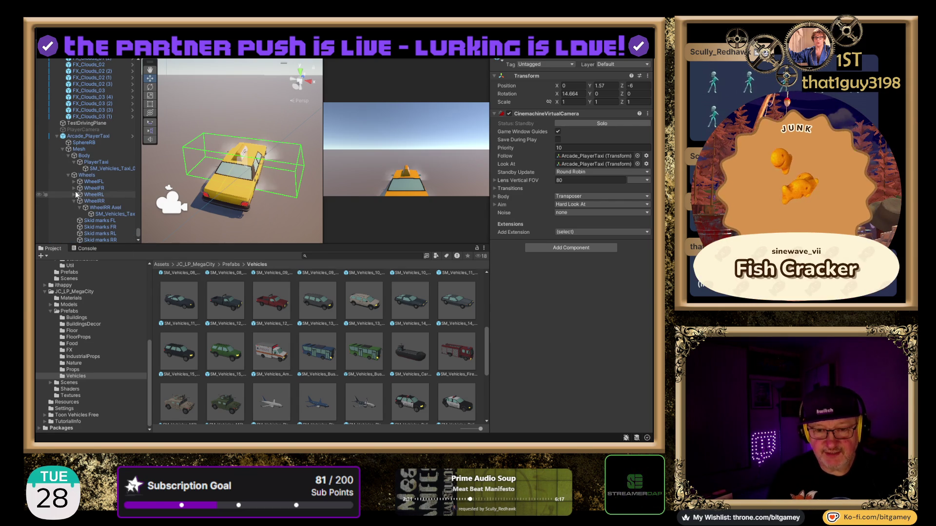
{"action": "left_click", "coordinate": [74, 194]}
{"action": "left_click", "coordinate": [74, 187]}
{"action": "left_click", "coordinate": [74, 182]}
{"action": "scroll", "coordinate": [88, 186], "scroll_direction": "down", "scroll_amount": 1}
Step: Inspect the FR and RL wheel meshes, then the rear-right mesh SM_Vehicles_Taxi_01_RR
{"action": "left_click", "coordinate": [107, 183]}
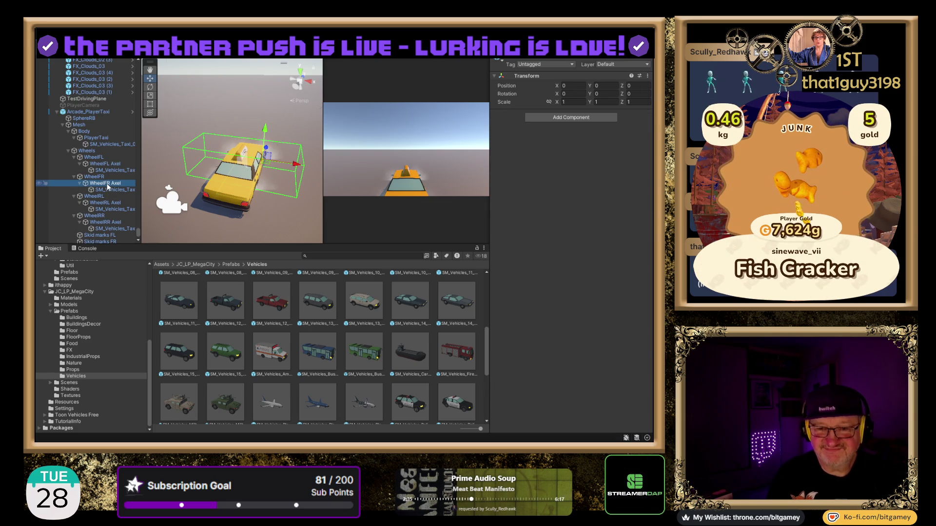
{"action": "left_click", "coordinate": [108, 189]}
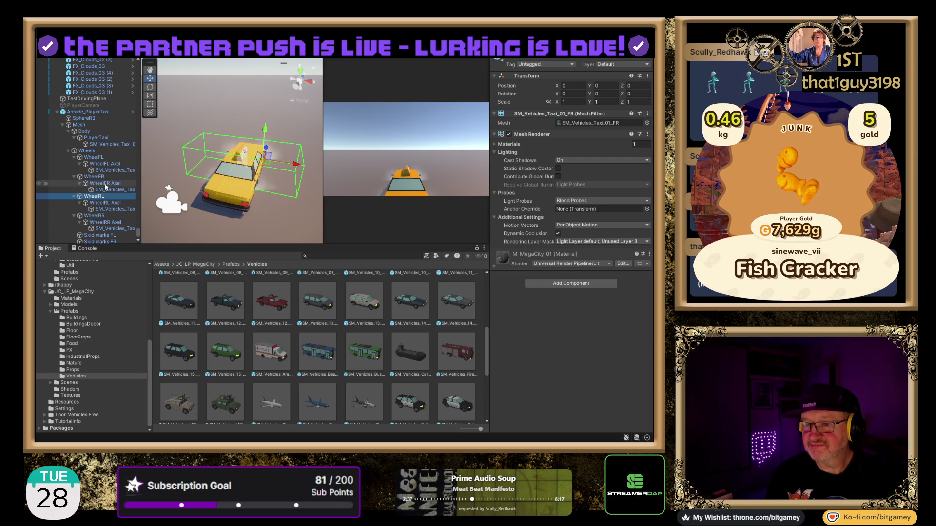
{"action": "left_click", "coordinate": [110, 209]}
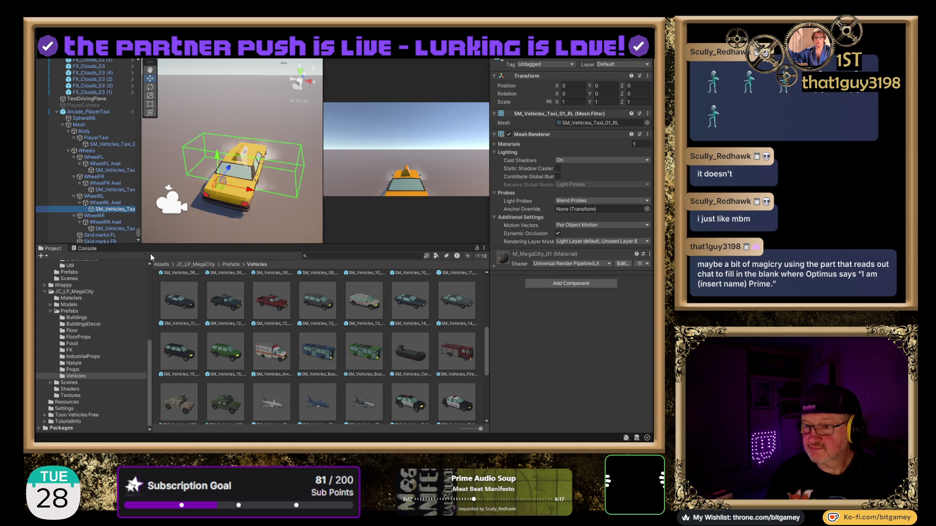
{"action": "key", "text": "Down"}
{"action": "key", "text": "Down"}
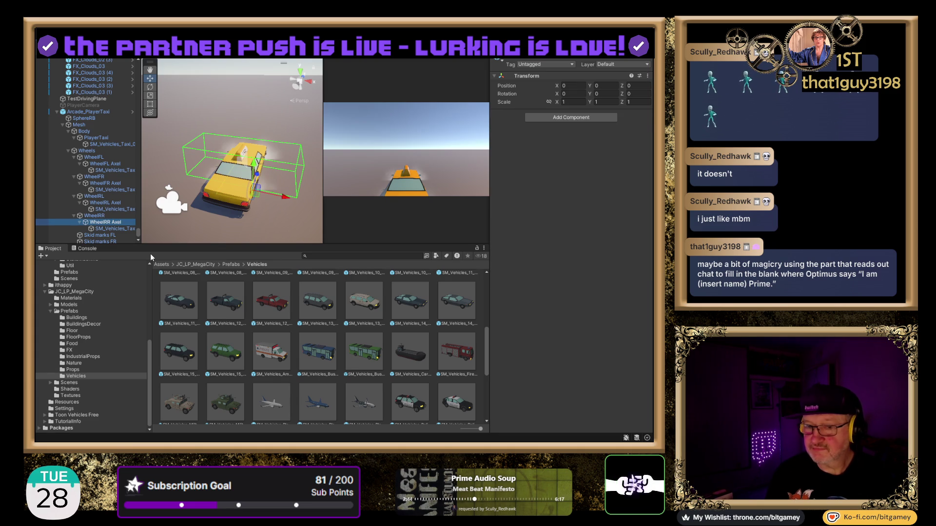
{"action": "key", "text": "Down"}
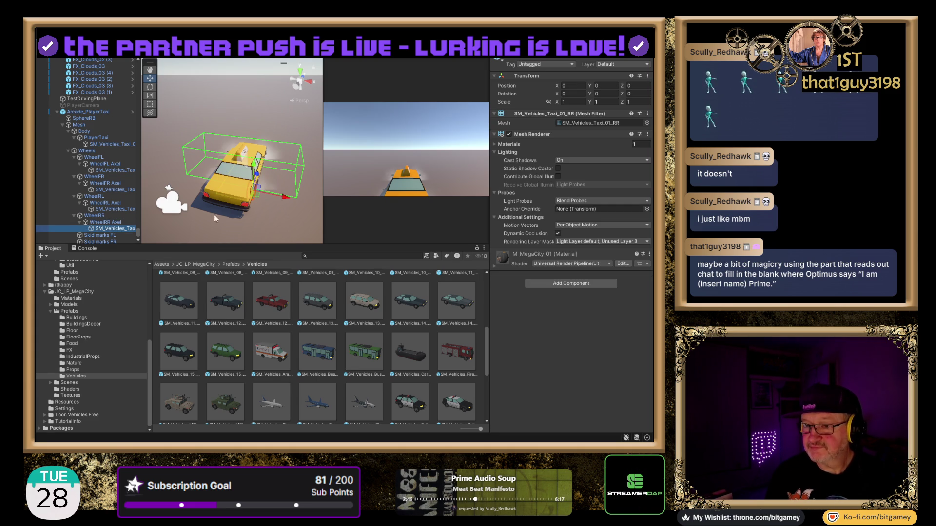
Step: Collapse the Mesh object's children and select SphereRB
{"action": "left_click", "coordinate": [63, 125]}
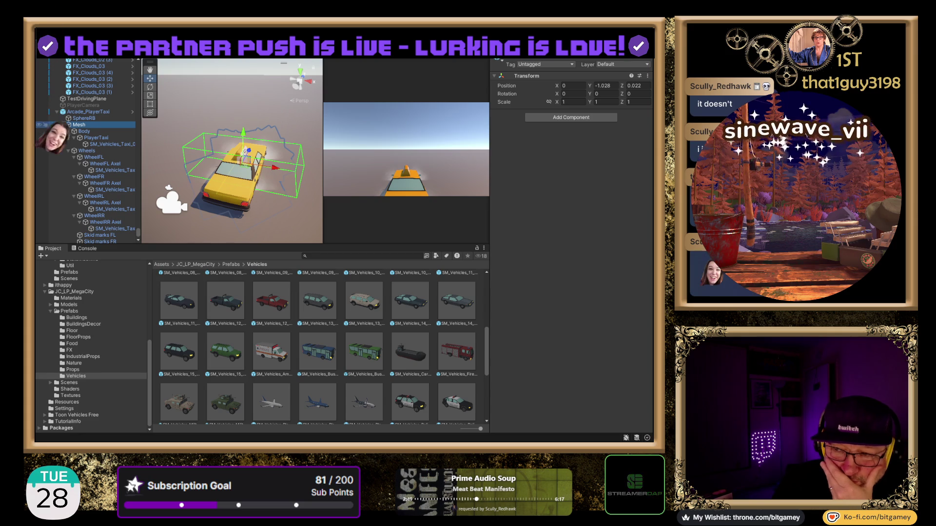
{"action": "key", "text": "Left"}
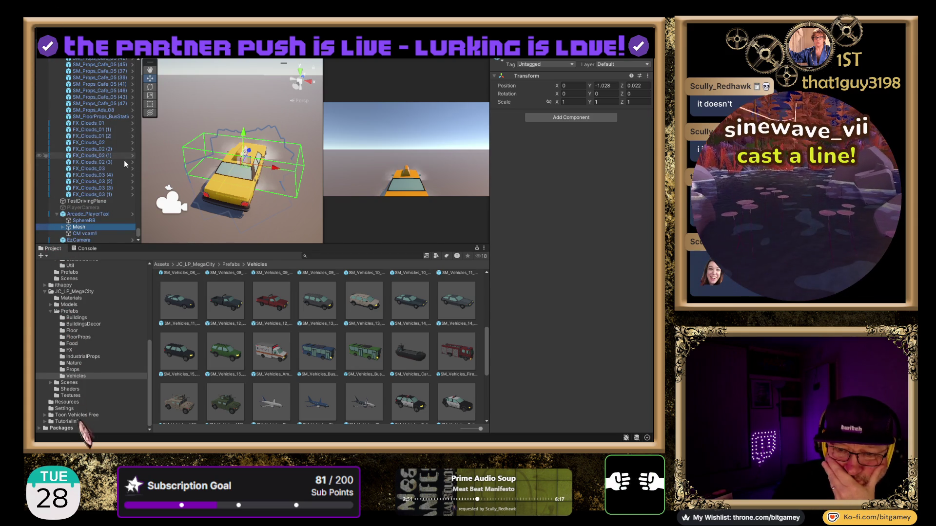
{"action": "left_click", "coordinate": [94, 221]}
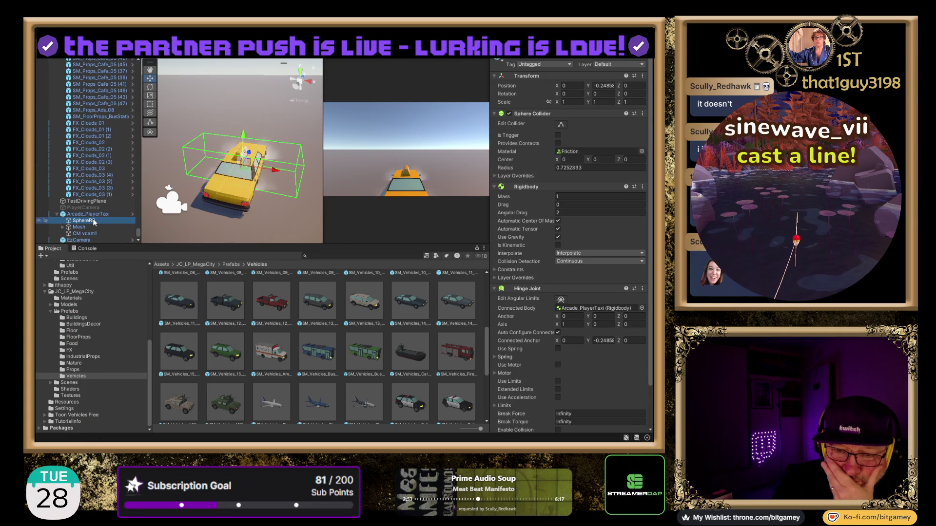
Step: Disable SphereRB's Sphere Collider and select Arcade_PlayerTaxi
{"action": "scroll", "coordinate": [621, 226], "scroll_direction": "down", "scroll_amount": 2}
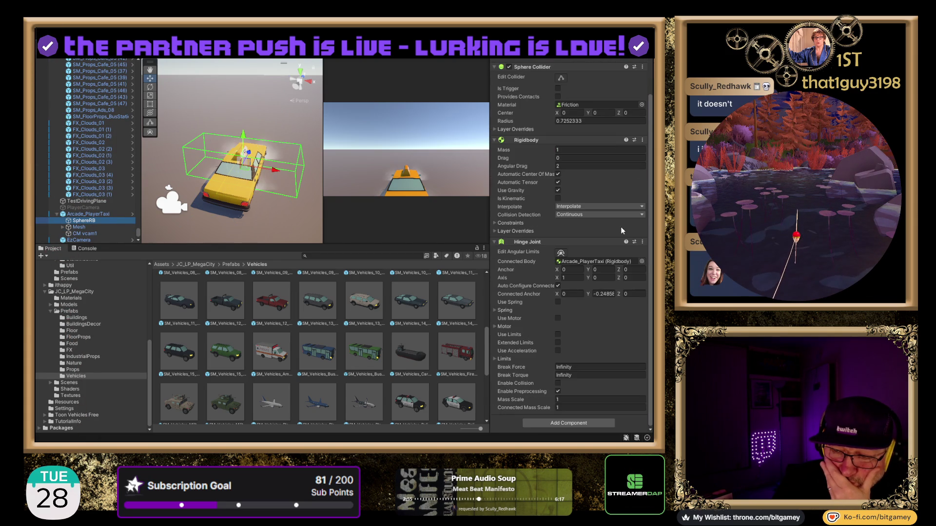
{"action": "scroll", "coordinate": [618, 229], "scroll_direction": "up", "scroll_amount": 2}
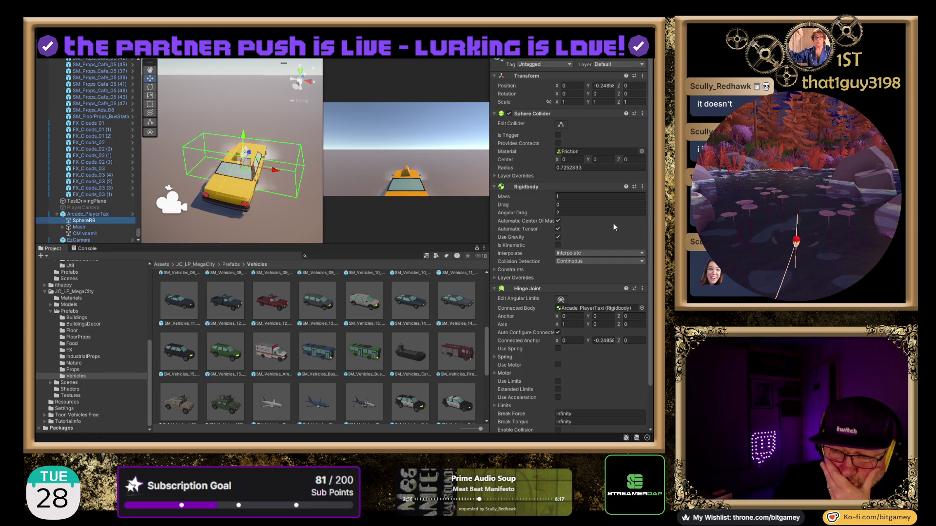
{"action": "left_click", "coordinate": [509, 113]}
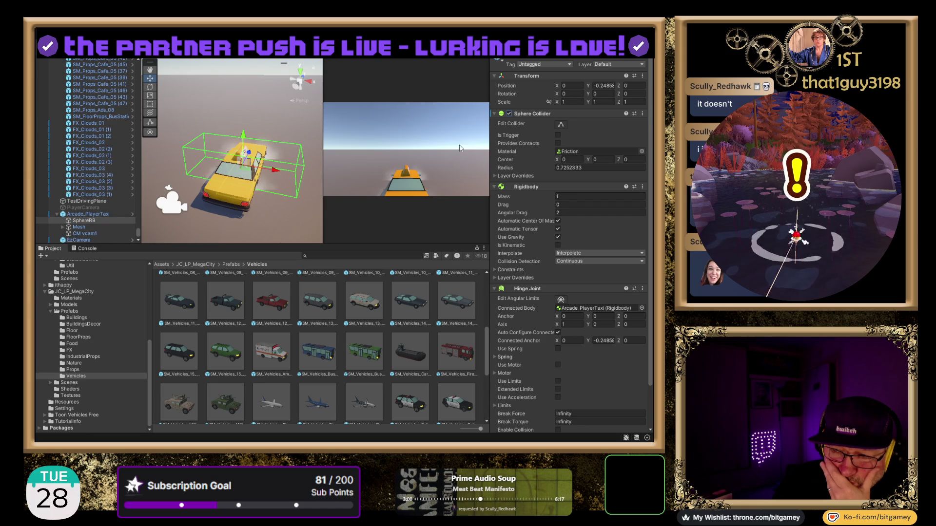
{"action": "left_click", "coordinate": [90, 215]}
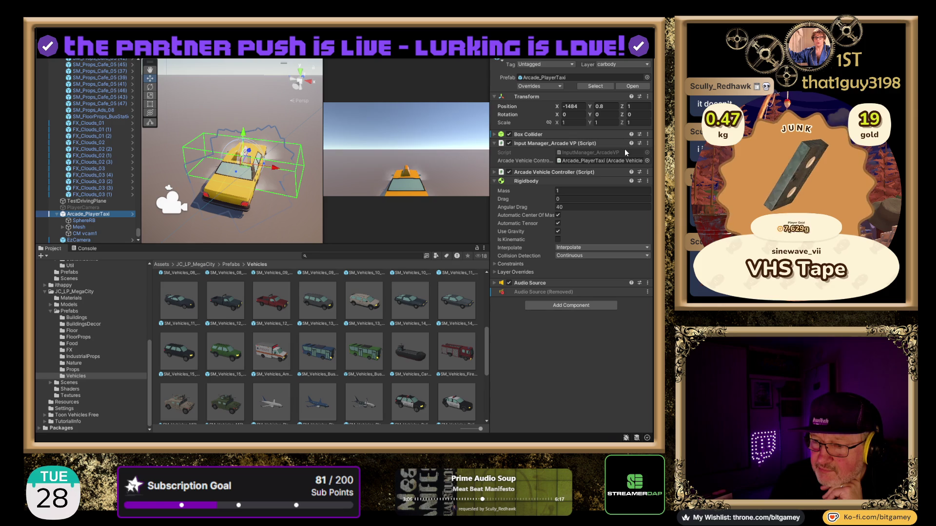
Step: Expand and disable the taxi's Box Collider, reselect Arcade_PlayerTaxi, and enter Edit Collider mode
{"action": "left_click", "coordinate": [494, 135]}
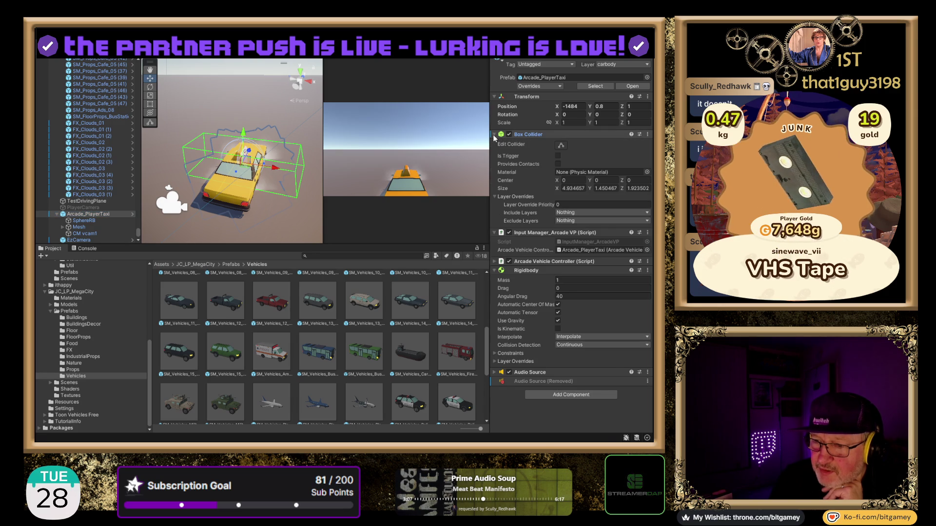
{"action": "left_click", "coordinate": [508, 134]}
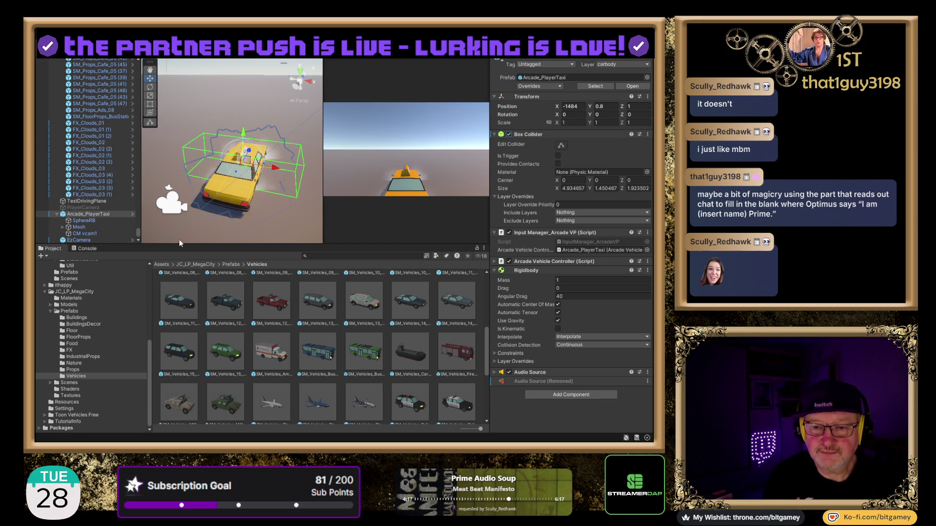
{"action": "left_click", "coordinate": [138, 239]}
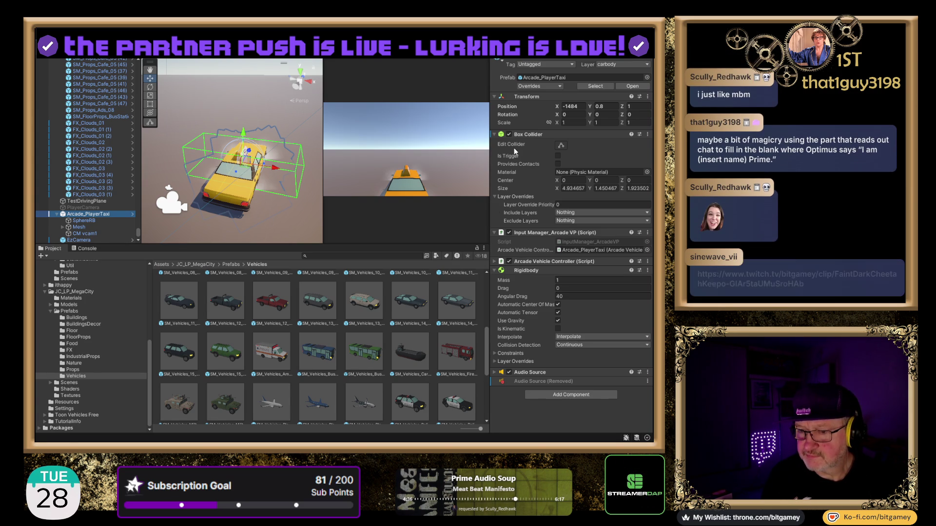
{"action": "left_click", "coordinate": [561, 146]}
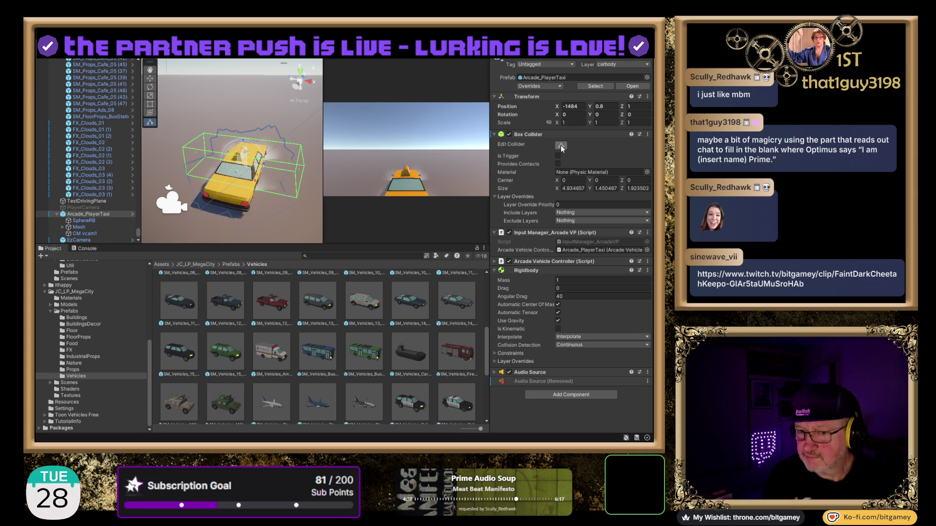
Step: Exit Edit Collider, then frame, zoom and orbit around the taxi to inspect its collider box
{"action": "left_click", "coordinate": [561, 146]}
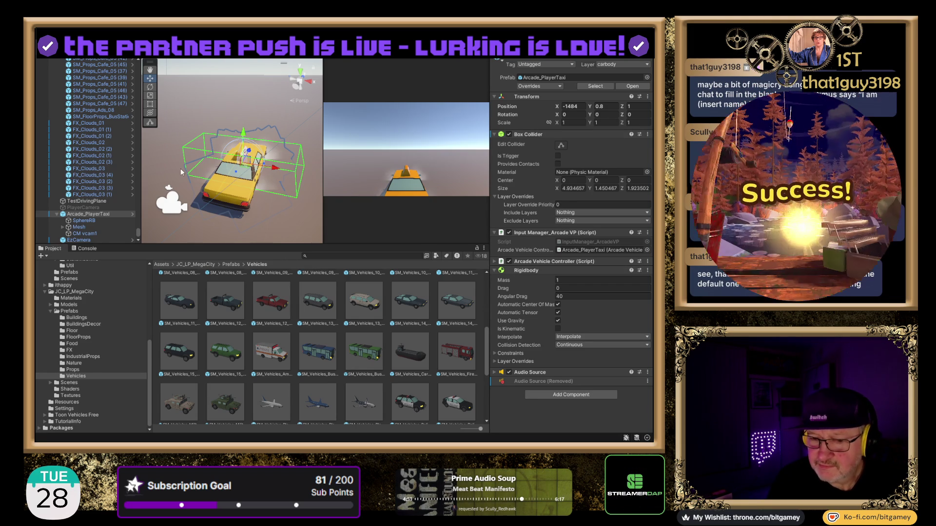
{"action": "scroll", "coordinate": [225, 146], "scroll_direction": "up", "scroll_amount": 5}
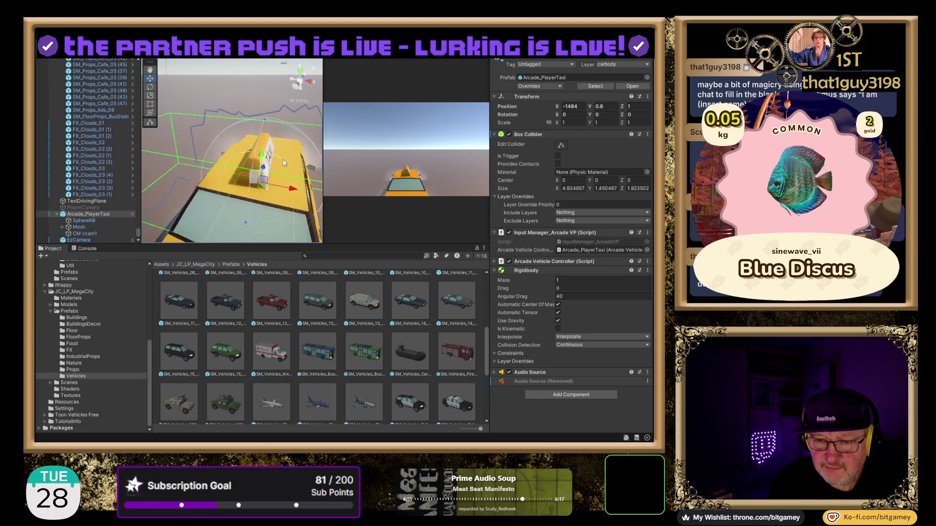
{"action": "scroll", "coordinate": [257, 181], "scroll_direction": "up", "scroll_amount": 2}
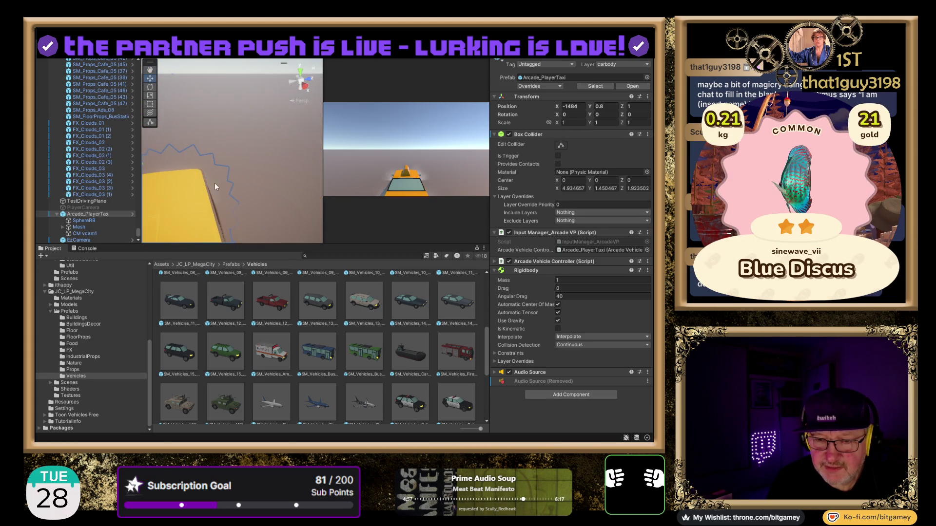
{"action": "key", "text": "f"}
{"action": "mouse_move", "coordinate": [245, 200]}
{"action": "left_mouse_down"}
{"action": "mouse_move", "coordinate": [269, 209]}
{"action": "mouse_move", "coordinate": [250, 61]}
{"action": "mouse_move", "coordinate": [238, 188]}
{"action": "mouse_move", "coordinate": [229, 176]}
{"action": "left_mouse_up"}
{"action": "scroll", "coordinate": [246, 112], "scroll_direction": "up", "scroll_amount": 2}
{"action": "scroll", "coordinate": [246, 111], "scroll_direction": "down", "scroll_amount": 3}
{"action": "scroll", "coordinate": [246, 111], "scroll_direction": "down", "scroll_amount": 3}
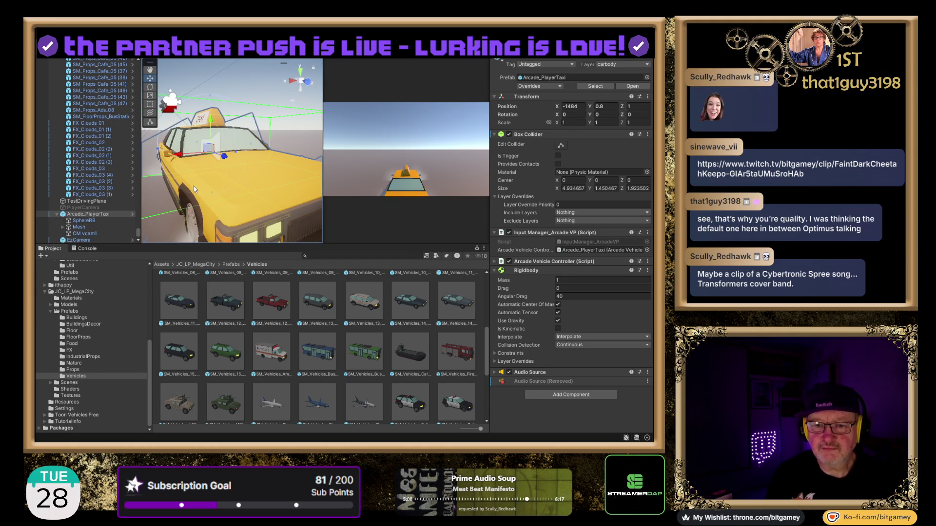
{"action": "key", "text": "f"}
{"action": "mouse_move", "coordinate": [193, 179]}
{"action": "left_mouse_down"}
{"action": "mouse_move", "coordinate": [238, 200]}
{"action": "mouse_move", "coordinate": [238, 171]}
{"action": "left_mouse_up"}
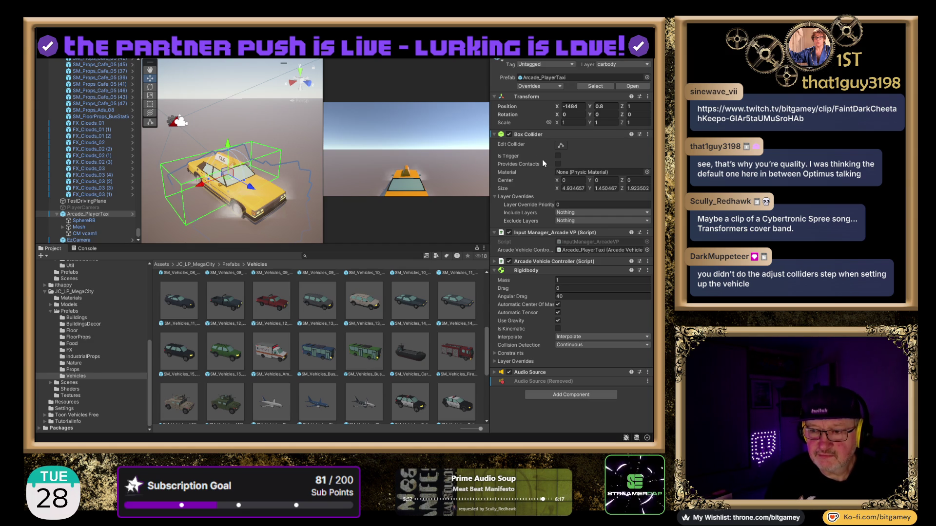
Step: Re-enable the taxi's Box Collider and enter Edit Collider mode
{"action": "left_click", "coordinate": [508, 134]}
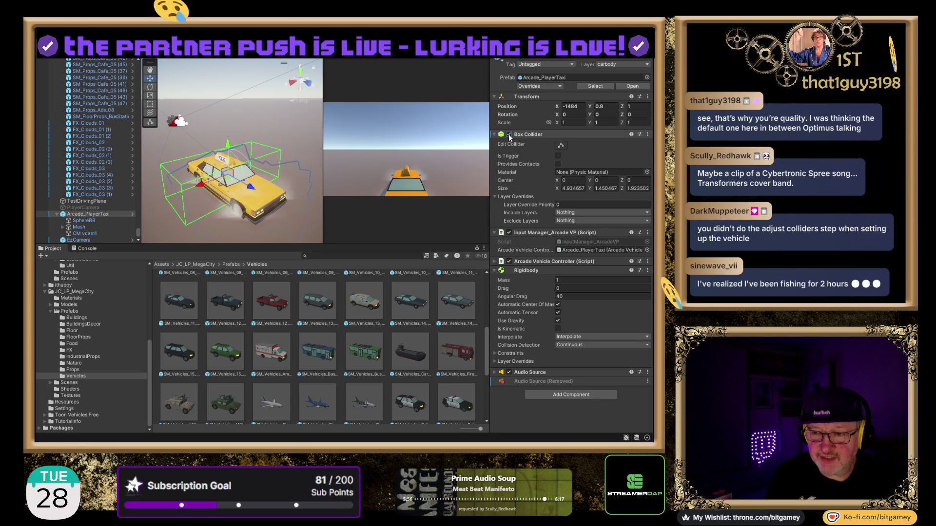
{"action": "left_click", "coordinate": [563, 146]}
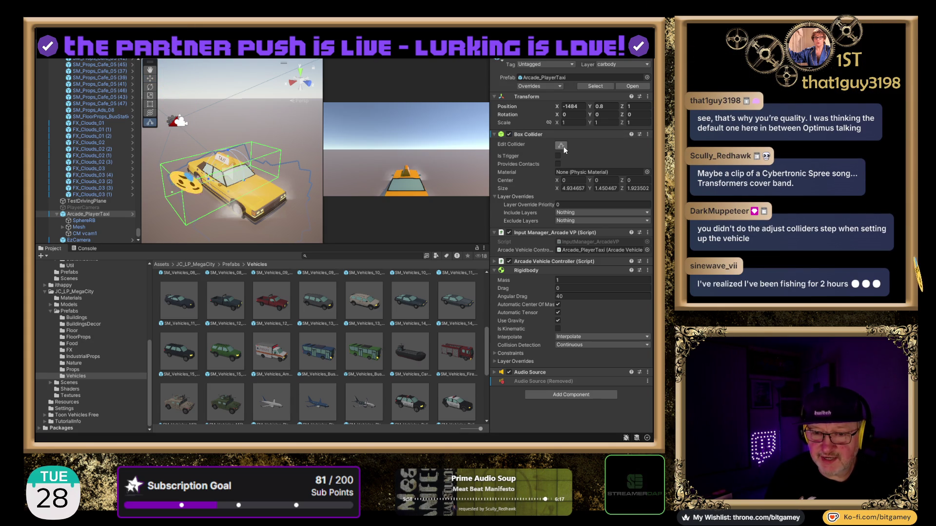
{"action": "scroll", "coordinate": [206, 192], "scroll_direction": "up", "scroll_amount": 3}
{"action": "mouse_move", "coordinate": [235, 171]}
{"action": "left_mouse_down"}
{"action": "mouse_move", "coordinate": [197, 200]}
{"action": "mouse_move", "coordinate": [243, 190]}
{"action": "mouse_move", "coordinate": [257, 175]}
{"action": "left_mouse_up"}
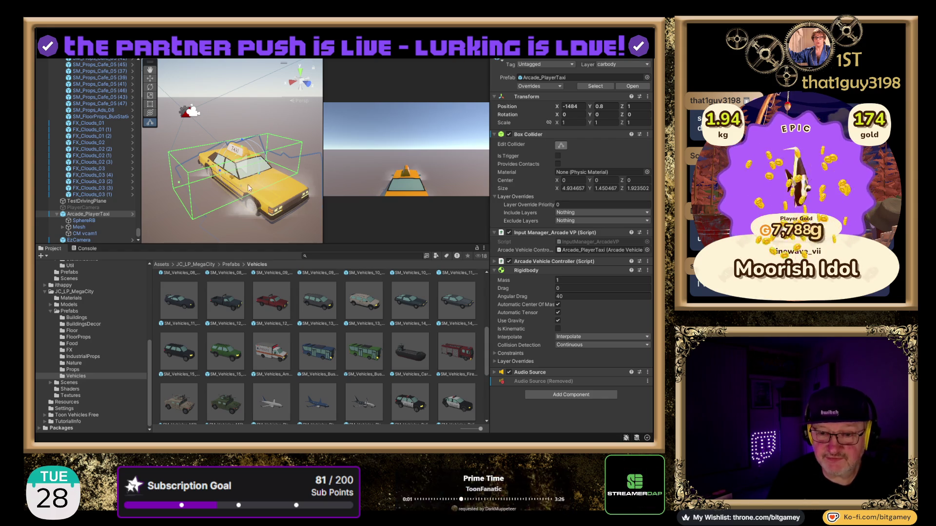
Step: Shrink the collider from its left face in perspective and Top view, then undo
{"action": "left_click_drag", "start_coordinate": [180, 185], "coordinate": [231, 180]}
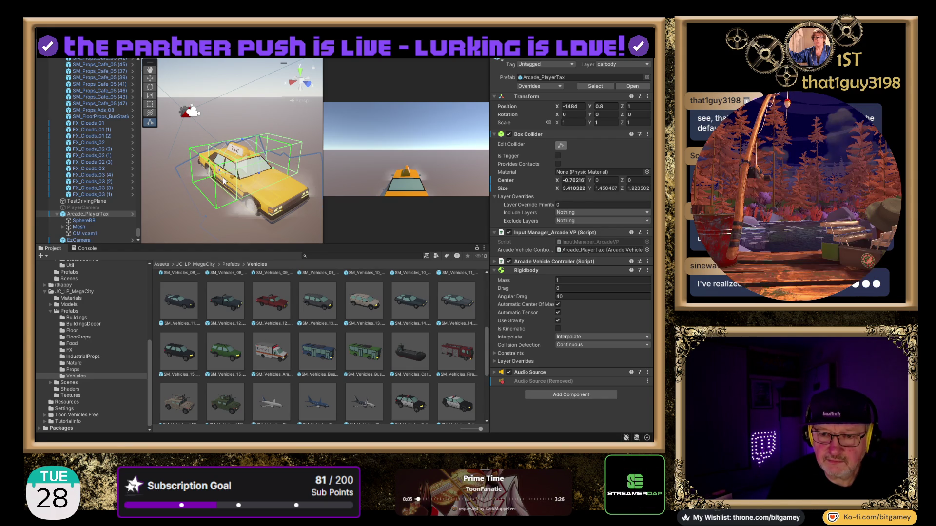
{"action": "mouse_move", "coordinate": [255, 214]}
{"action": "left_mouse_down"}
{"action": "mouse_move", "coordinate": [222, 195]}
{"action": "mouse_move", "coordinate": [240, 201]}
{"action": "left_mouse_up"}
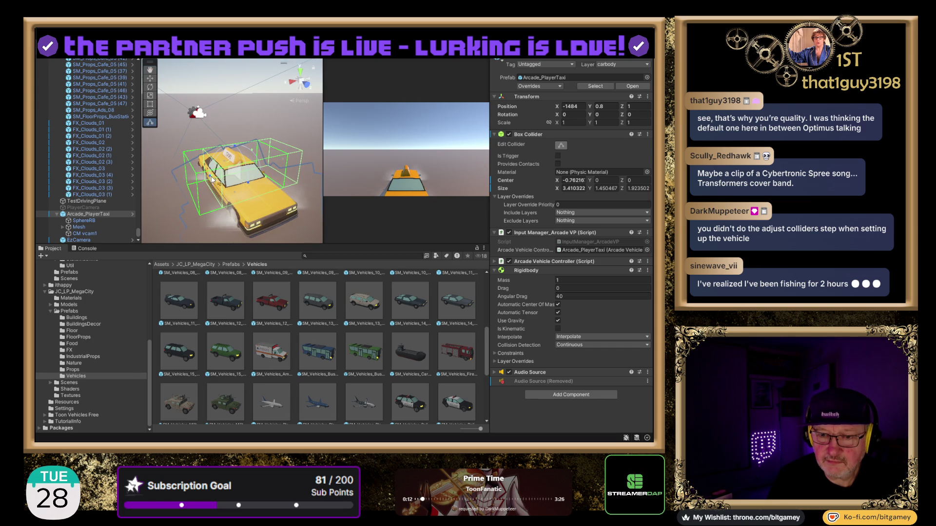
{"action": "left_click_drag", "start_coordinate": [215, 179], "coordinate": [242, 179]}
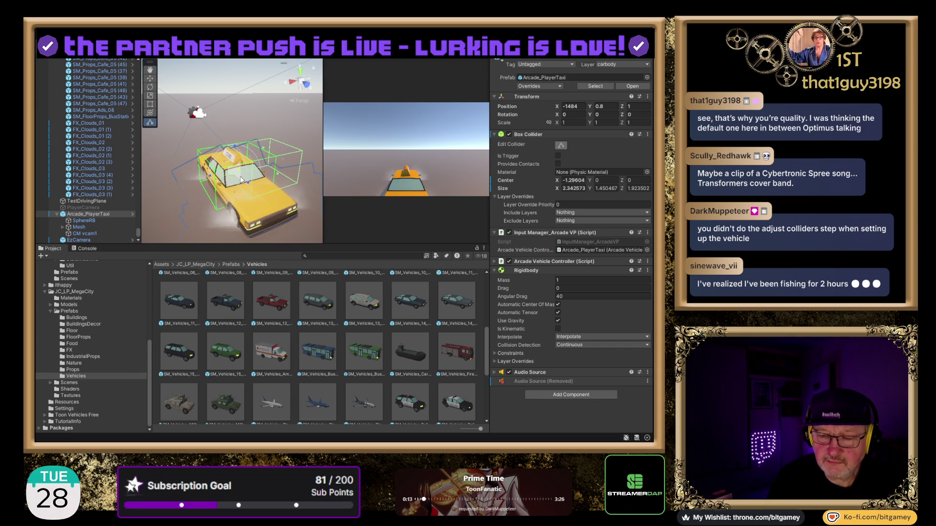
{"action": "left_click", "coordinate": [302, 74]}
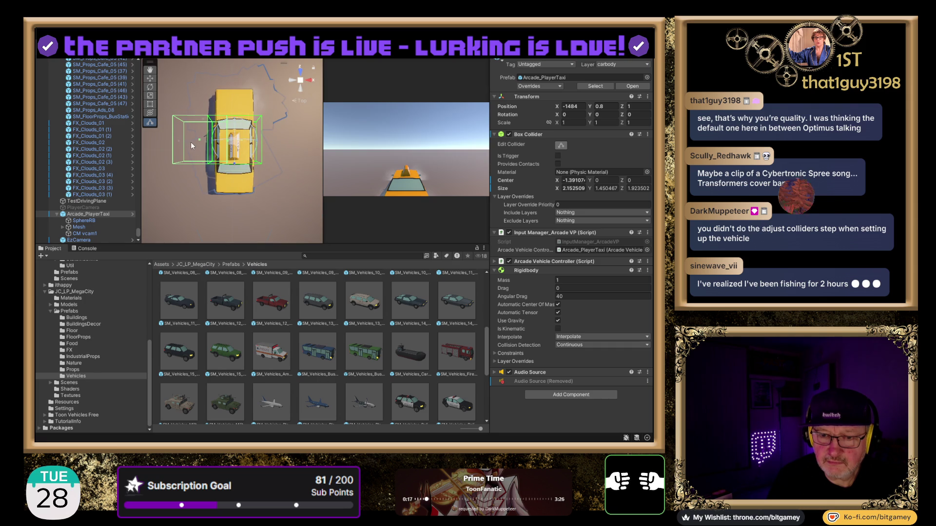
{"action": "mouse_move", "coordinate": [180, 139]}
{"action": "left_mouse_down"}
{"action": "mouse_move", "coordinate": [191, 139]}
{"action": "mouse_move", "coordinate": [95, 134]}
{"action": "mouse_move", "coordinate": [174, 137]}
{"action": "mouse_move", "coordinate": [136, 130]}
{"action": "mouse_move", "coordinate": [144, 127]}
{"action": "left_mouse_up"}
{"action": "key", "text": "ctrl+z"}
{"action": "key", "text": "ctrl+z"}
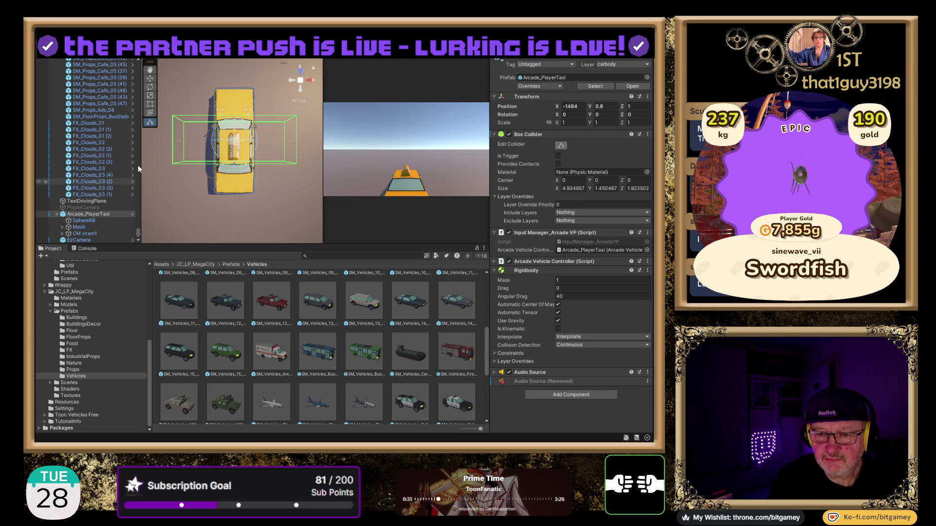
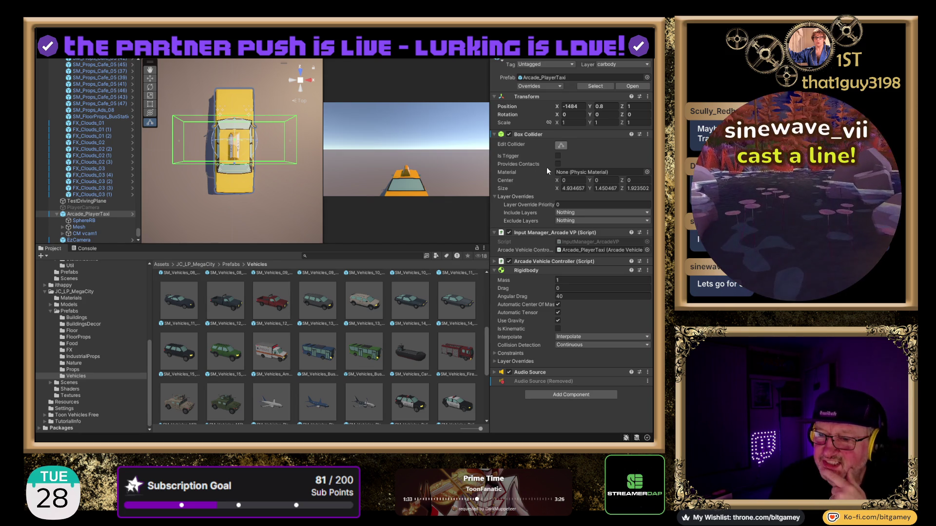
Step: Toggle the taxi's box collider off and on, then pull its left side inward
{"action": "left_click", "coordinate": [508, 135]}
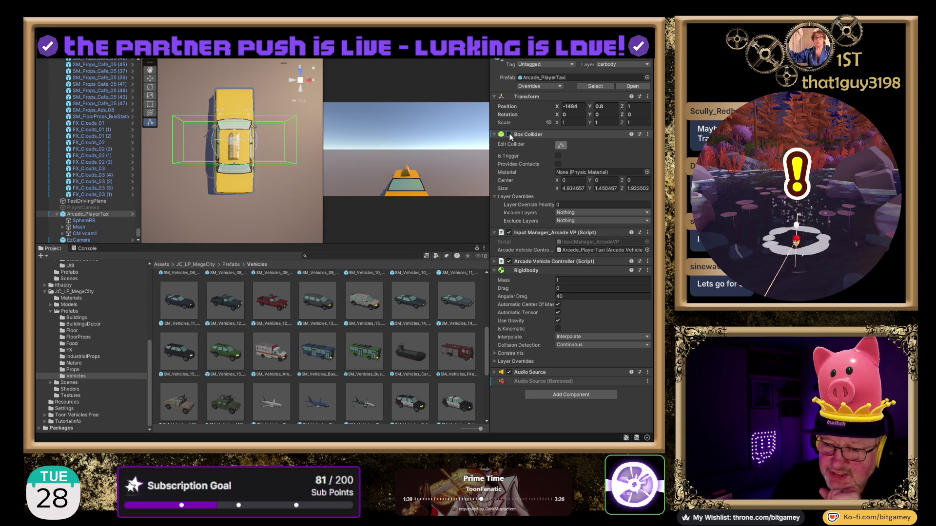
{"action": "left_click", "coordinate": [508, 135]}
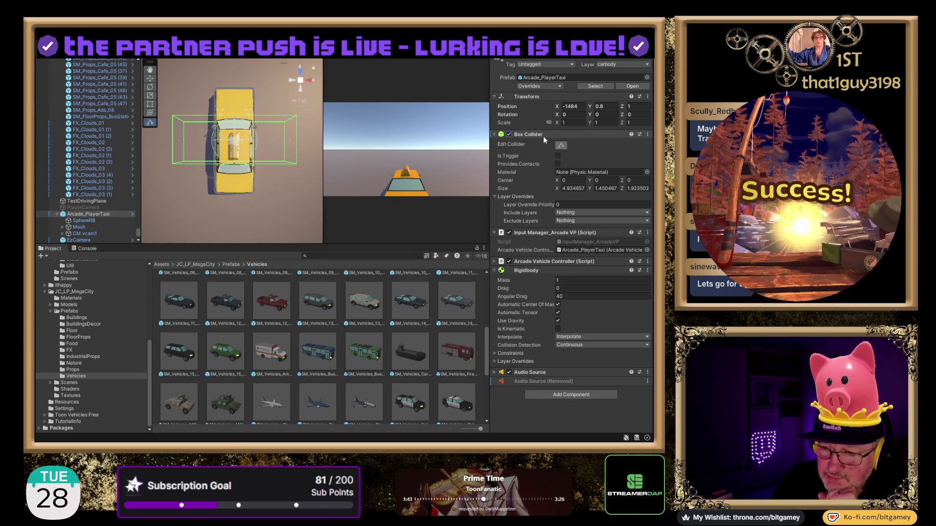
{"action": "mouse_move", "coordinate": [277, 224]}
{"action": "left_mouse_down"}
{"action": "mouse_move", "coordinate": [215, 176]}
{"action": "mouse_move", "coordinate": [237, 198]}
{"action": "mouse_move", "coordinate": [228, 157]}
{"action": "left_mouse_up"}
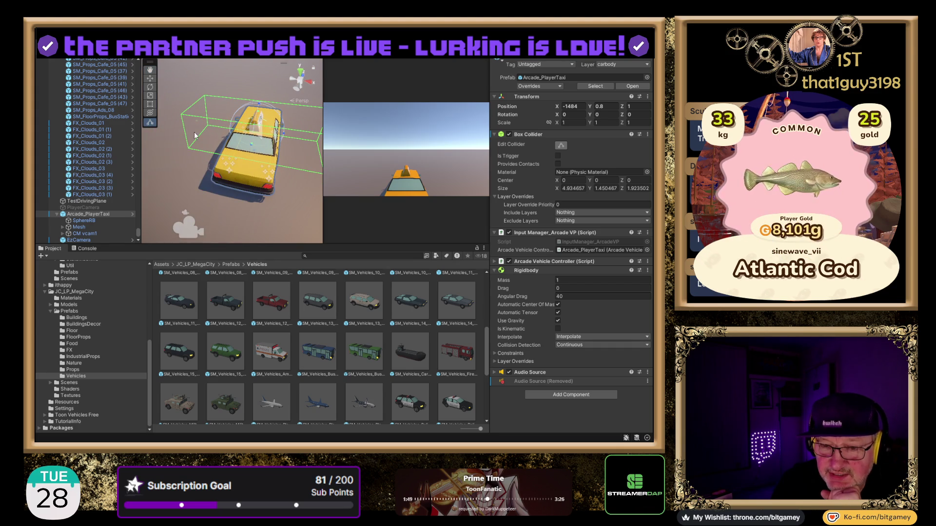
{"action": "mouse_move", "coordinate": [194, 126]}
{"action": "left_mouse_down"}
{"action": "mouse_move", "coordinate": [302, 154]}
{"action": "mouse_move", "coordinate": [243, 129]}
{"action": "mouse_move", "coordinate": [185, 134]}
{"action": "left_mouse_up"}
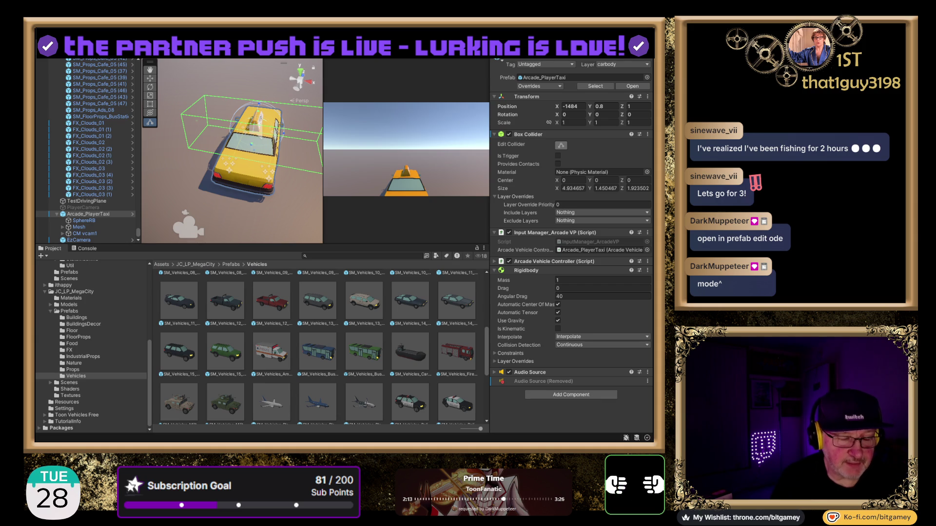
Step: Open Arcade_PlayerTaxi in Prefab Mode, select its Body, and view it from the top
{"action": "double_click", "coordinate": [96, 214]}
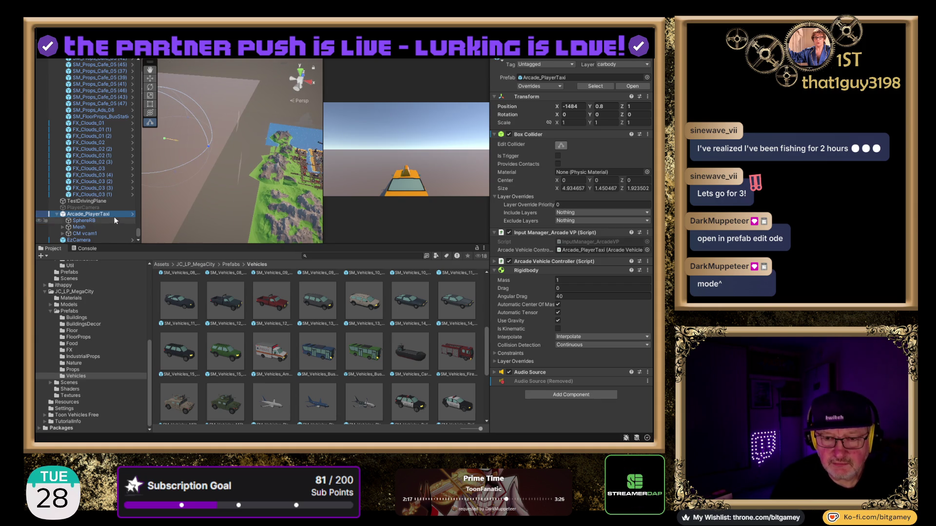
{"action": "left_click", "coordinate": [133, 214]}
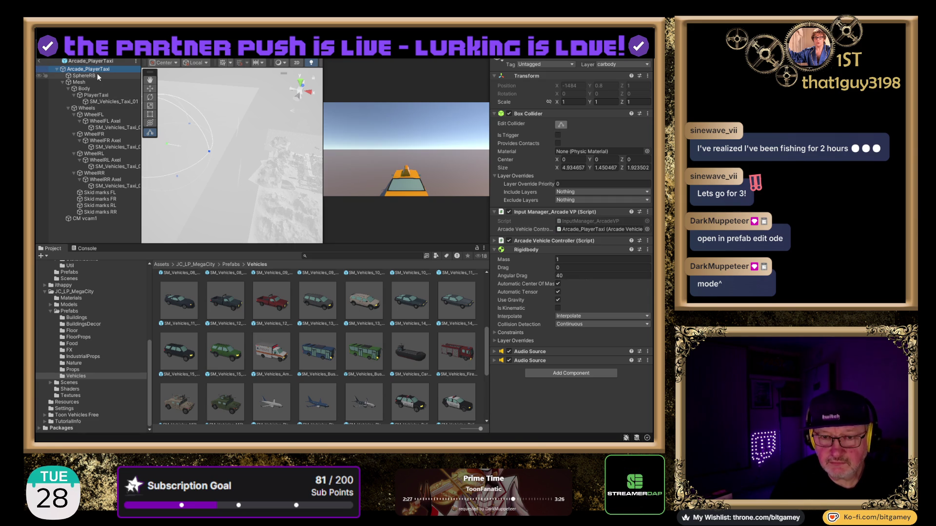
{"action": "mouse_move", "coordinate": [246, 195]}
{"action": "left_mouse_down"}
{"action": "mouse_move", "coordinate": [214, 171]}
{"action": "mouse_move", "coordinate": [211, 149]}
{"action": "mouse_move", "coordinate": [276, 175]}
{"action": "mouse_move", "coordinate": [374, 248]}
{"action": "mouse_move", "coordinate": [306, 192]}
{"action": "left_mouse_up"}
{"action": "double_click", "coordinate": [84, 89]}
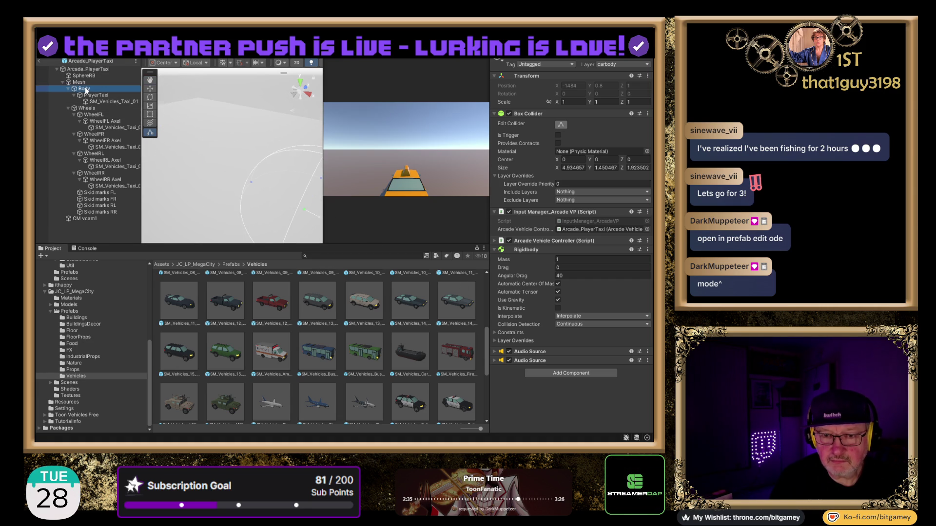
{"action": "left_click_drag", "start_coordinate": [276, 187], "coordinate": [307, 105]}
{"action": "left_click", "coordinate": [301, 87]}
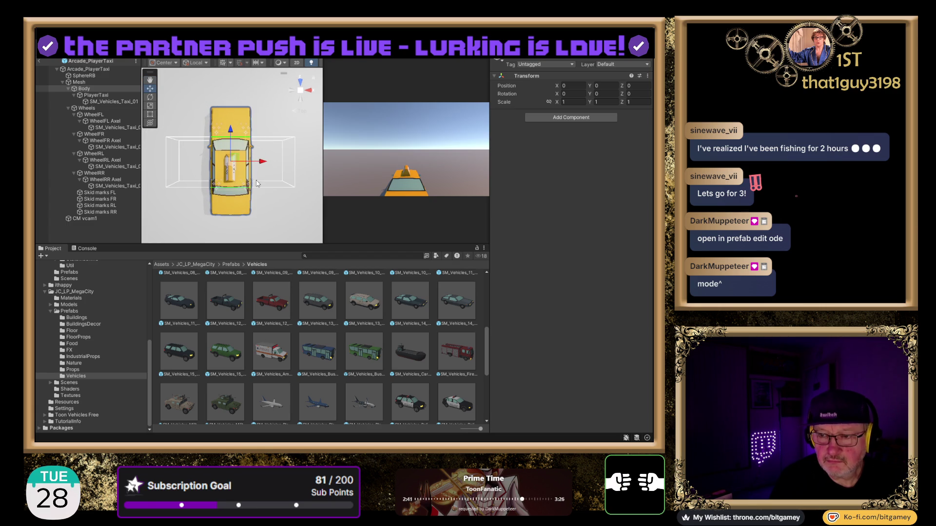
Step: Toggle and resize the prefab's Box Collider, undo the resize, and exit Prefab Mode
{"action": "left_click", "coordinate": [85, 70]}
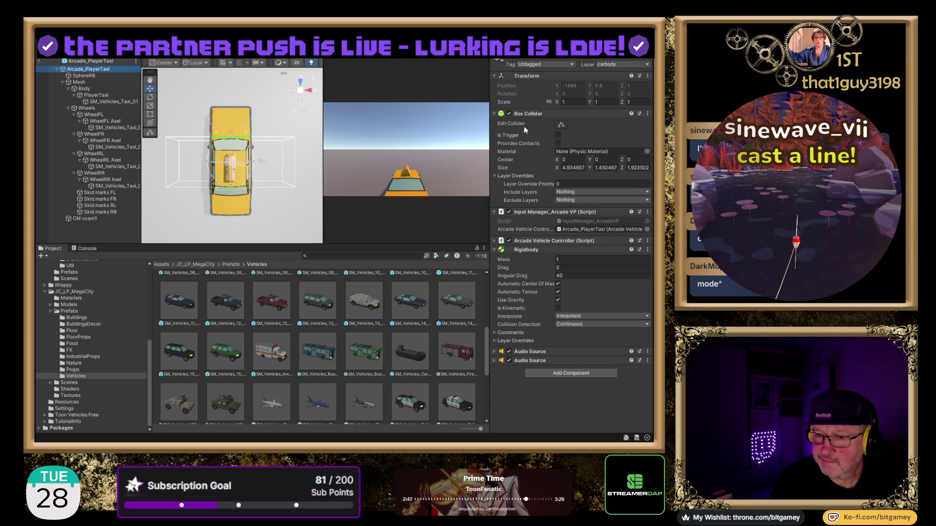
{"action": "left_click", "coordinate": [508, 114]}
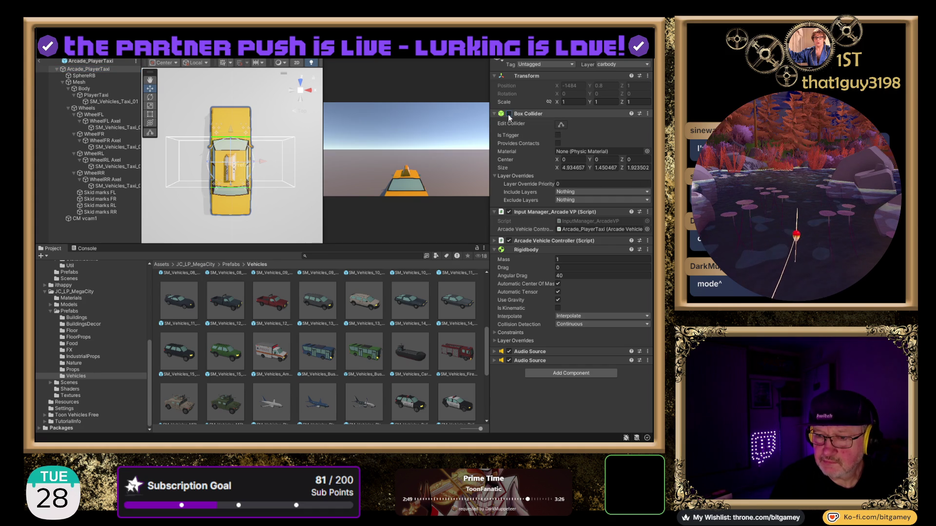
{"action": "left_click", "coordinate": [508, 114]}
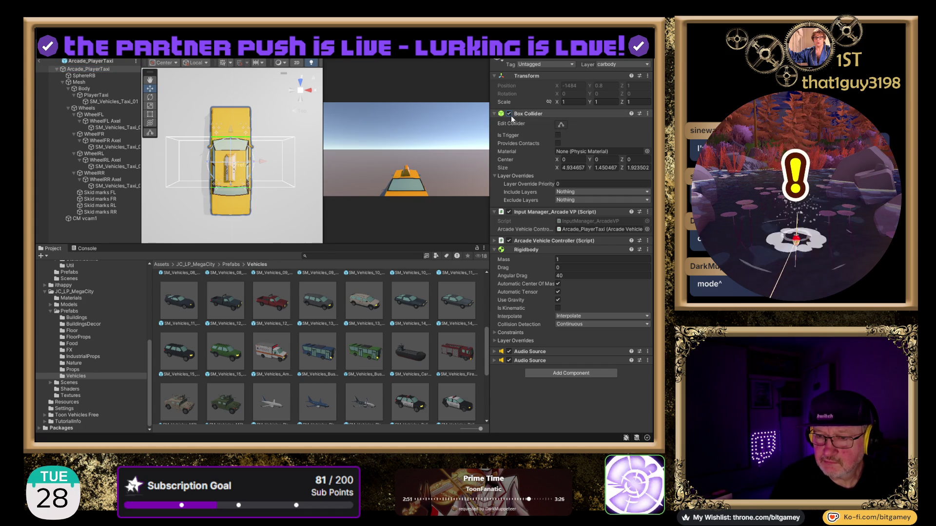
{"action": "left_click", "coordinate": [562, 126]}
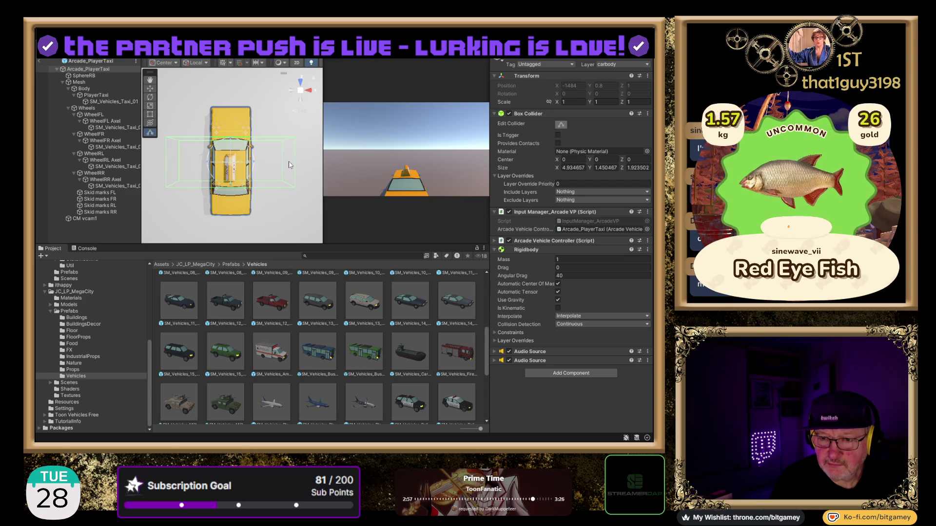
{"action": "left_click_drag", "start_coordinate": [283, 165], "coordinate": [252, 166]}
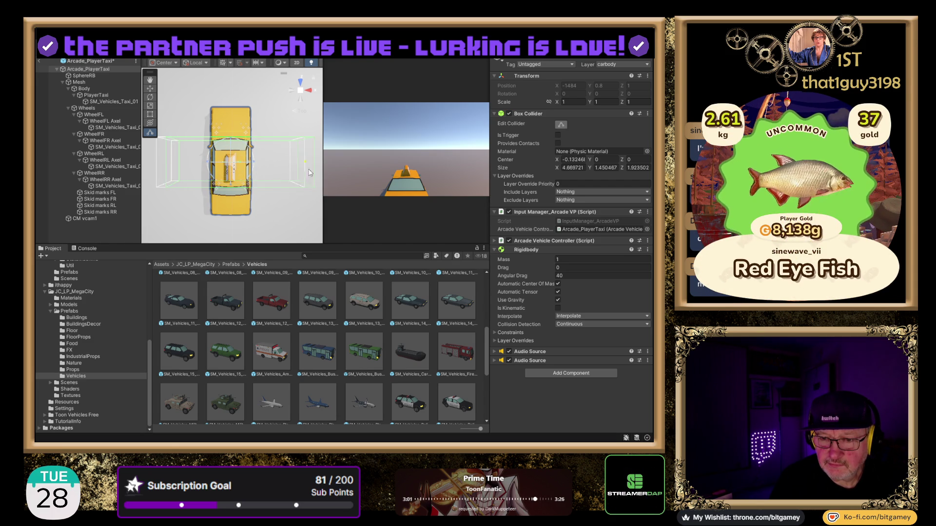
{"action": "mouse_move", "coordinate": [254, 165]}
{"action": "left_mouse_down"}
{"action": "mouse_move", "coordinate": [268, 177]}
{"action": "mouse_move", "coordinate": [194, 176]}
{"action": "left_mouse_up"}
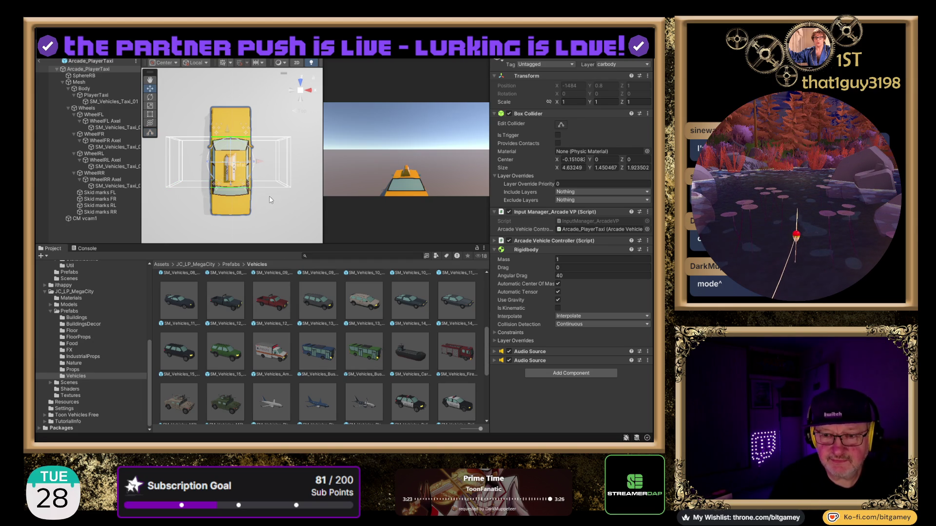
{"action": "key", "text": "ctrl+z"}
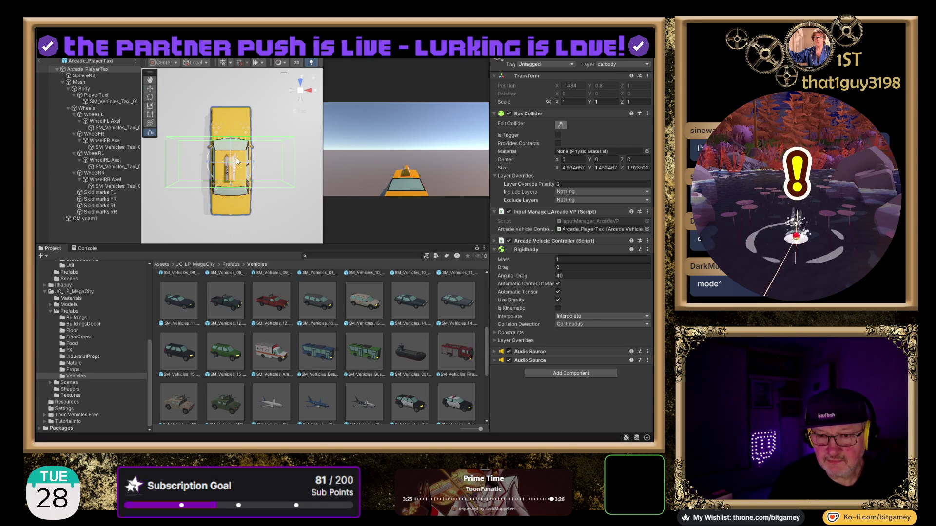
{"action": "left_click", "coordinate": [39, 61]}
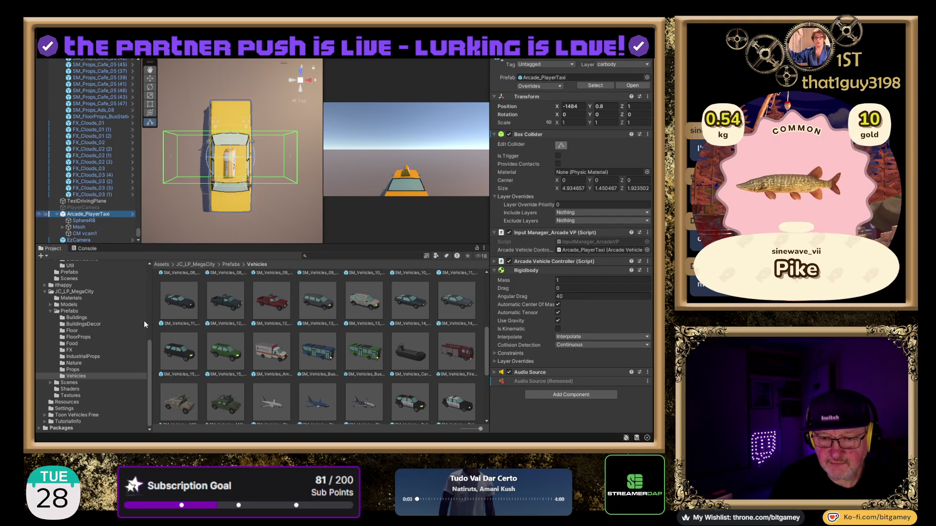
Step: Unpack Arcade_PlayerTaxi completely and remove its Box Collider component
{"action": "key", "text": "ctrl+z"}
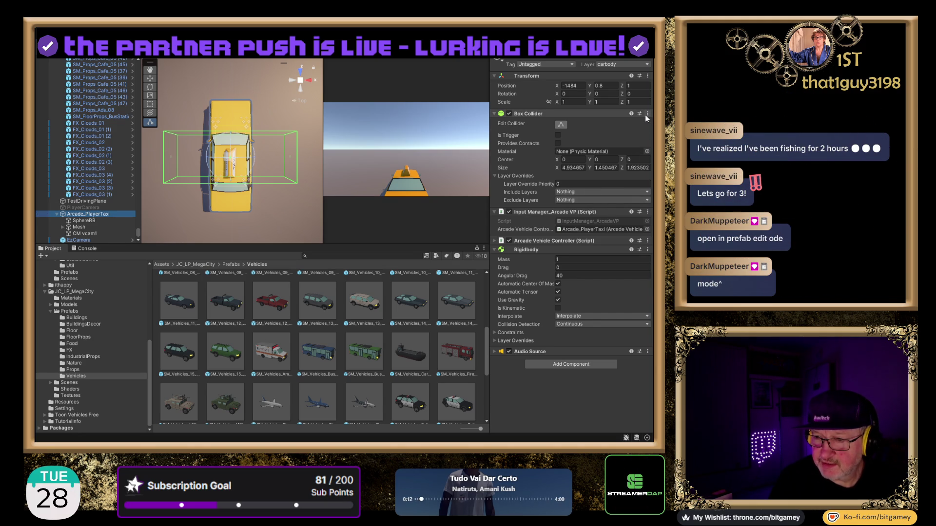
{"action": "key", "text": "ctrl+z"}
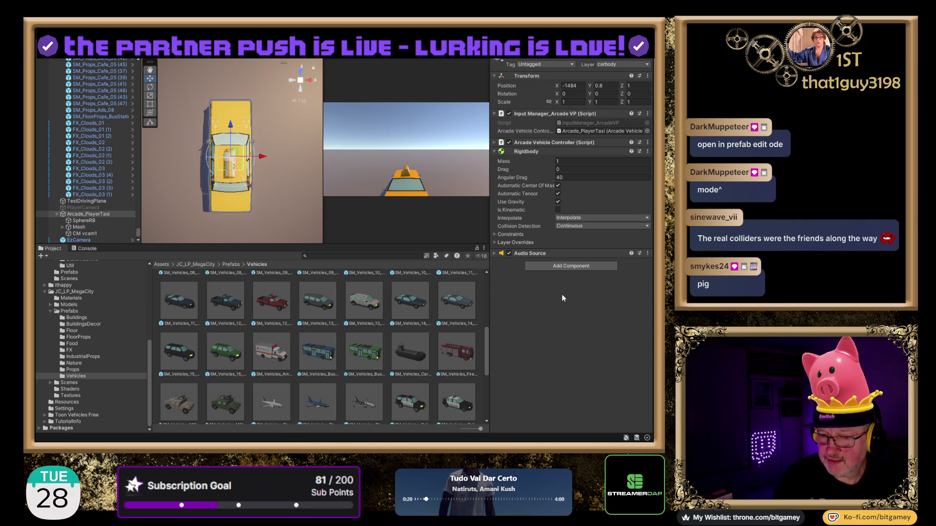
{"action": "key", "text": "ctrl+y"}
{"action": "mouse_move", "coordinate": [258, 186]}
{"action": "left_mouse_down"}
{"action": "mouse_move", "coordinate": [237, 224]}
{"action": "mouse_move", "coordinate": [243, 162]}
{"action": "left_mouse_up"}
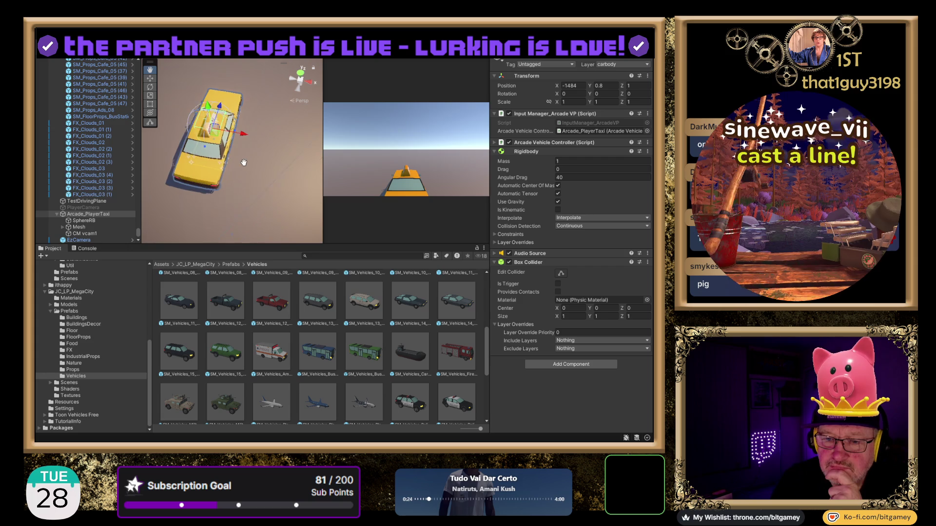
{"action": "left_click", "coordinate": [301, 76]}
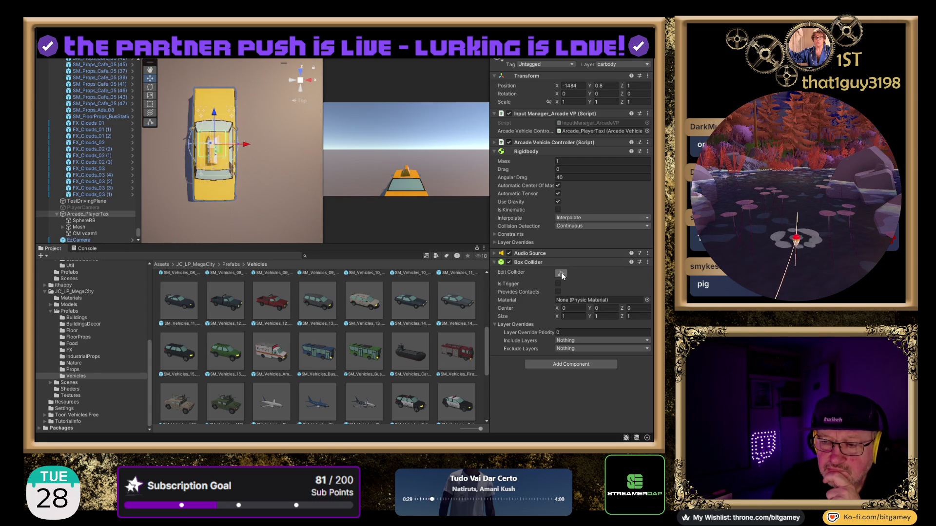
{"action": "left_click_drag", "start_coordinate": [225, 145], "coordinate": [239, 146]}
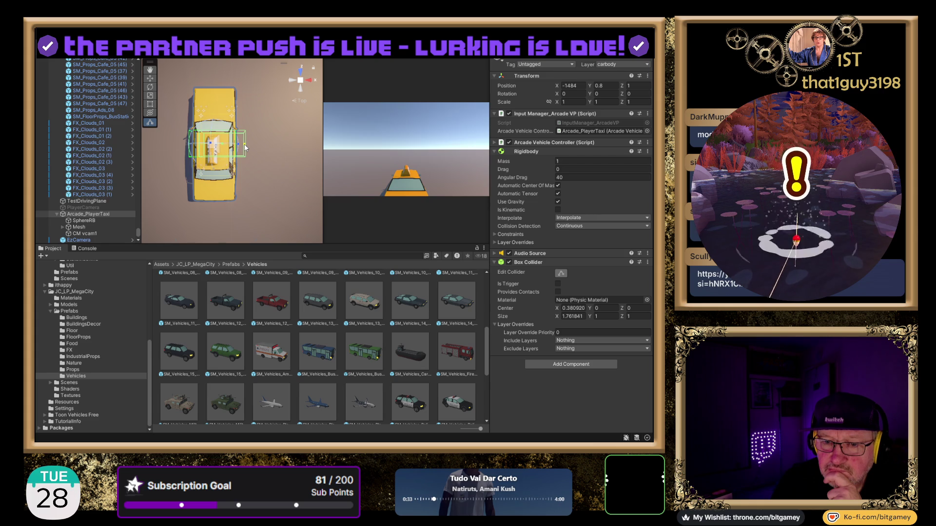
{"action": "mouse_move", "coordinate": [245, 147]}
{"action": "left_mouse_down"}
{"action": "mouse_move", "coordinate": [314, 151]}
{"action": "mouse_move", "coordinate": [273, 157]}
{"action": "left_mouse_up"}
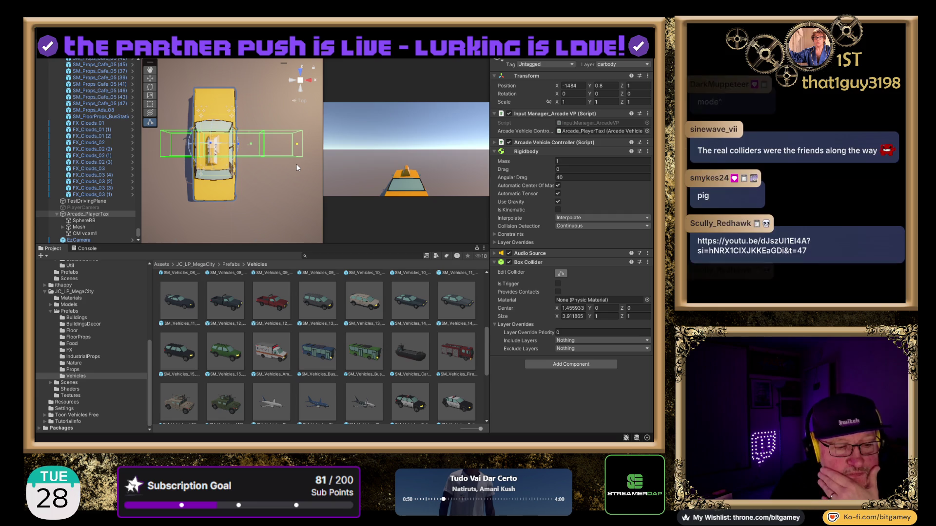
{"action": "mouse_move", "coordinate": [296, 164]}
{"action": "left_mouse_down"}
{"action": "mouse_move", "coordinate": [258, 164]}
{"action": "mouse_move", "coordinate": [343, 171]}
{"action": "mouse_move", "coordinate": [175, 165]}
{"action": "left_mouse_up"}
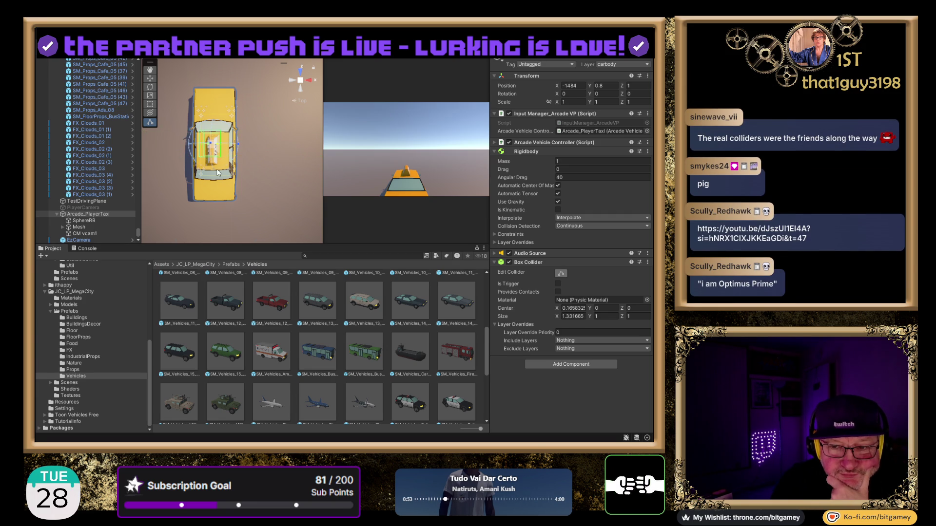
{"action": "mouse_move", "coordinate": [232, 171]}
{"action": "left_mouse_down"}
{"action": "mouse_move", "coordinate": [270, 171]}
{"action": "mouse_move", "coordinate": [260, 170]}
{"action": "left_mouse_up"}
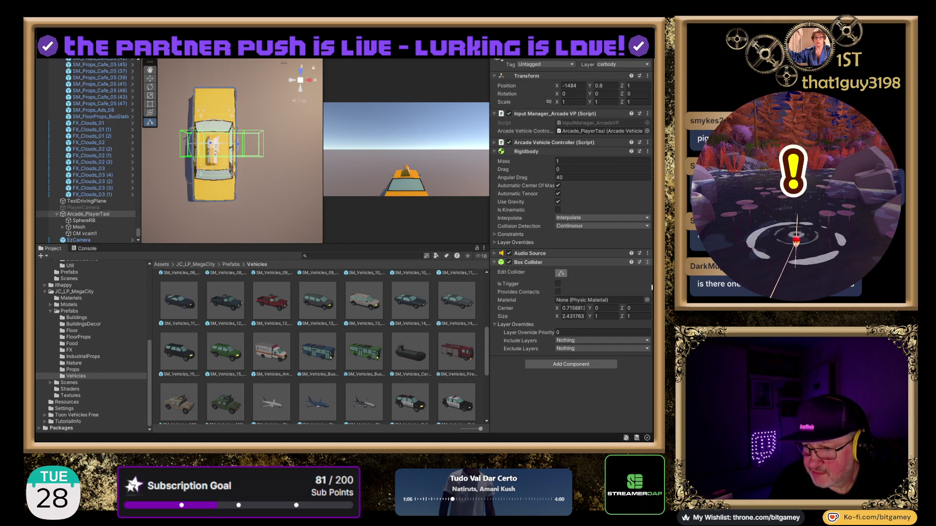
{"action": "left_click", "coordinate": [651, 288]}
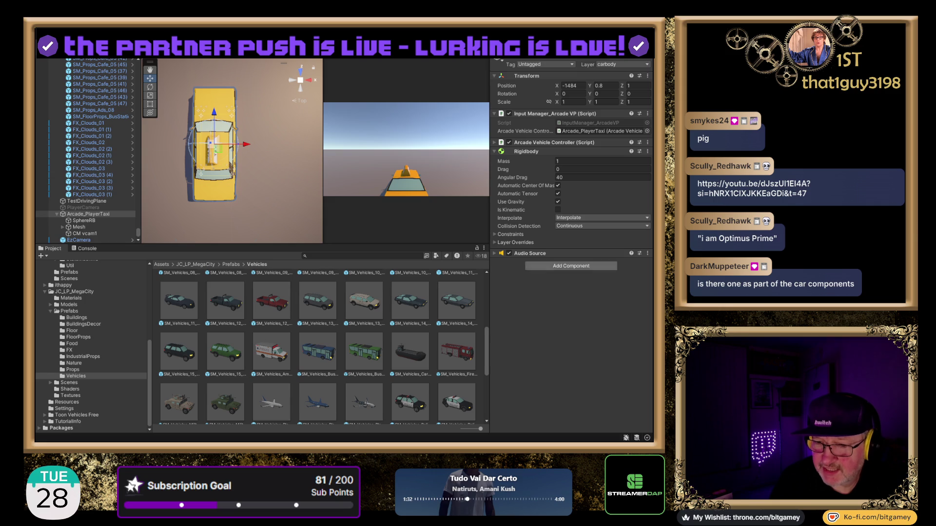
Step: Add a Box Collider to the taxi and stretch it toward the right
{"action": "left_click_drag", "start_coordinate": [312, 200], "coordinate": [341, 216]}
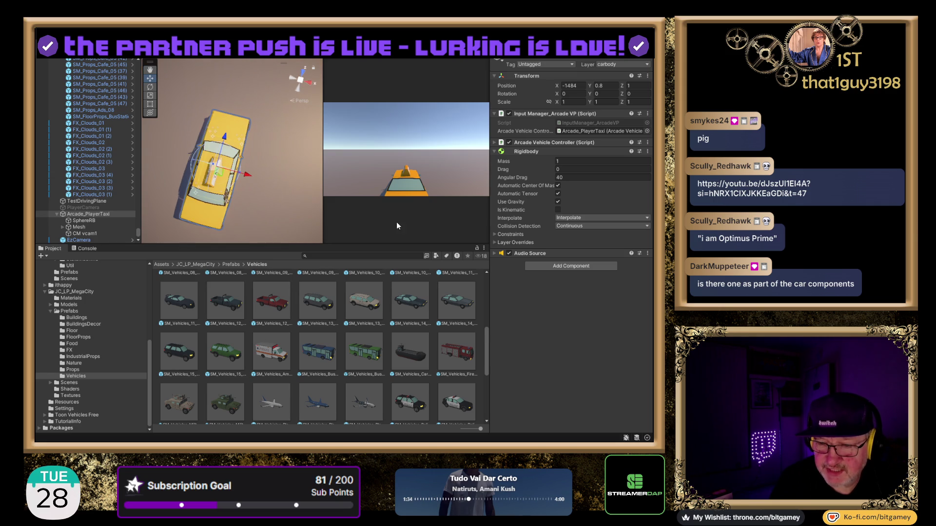
{"action": "left_click", "coordinate": [565, 266]}
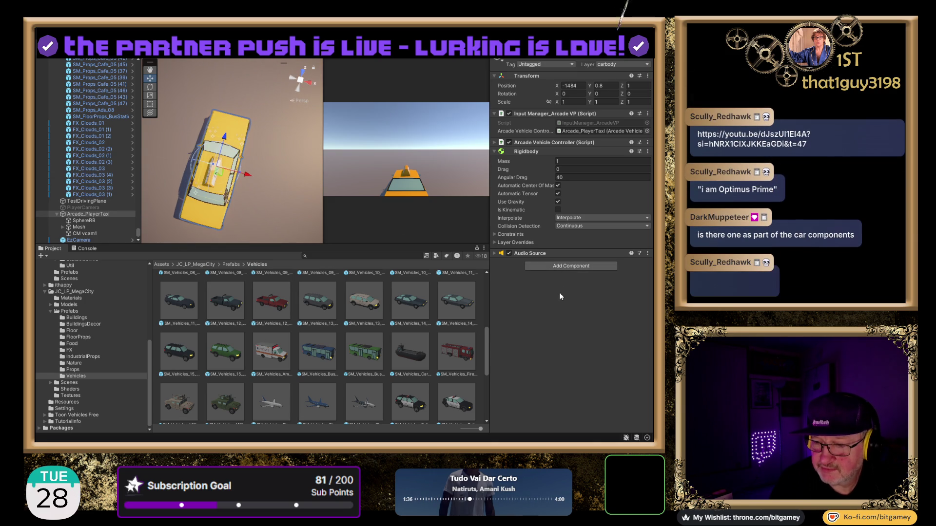
{"action": "left_click", "coordinate": [559, 292]}
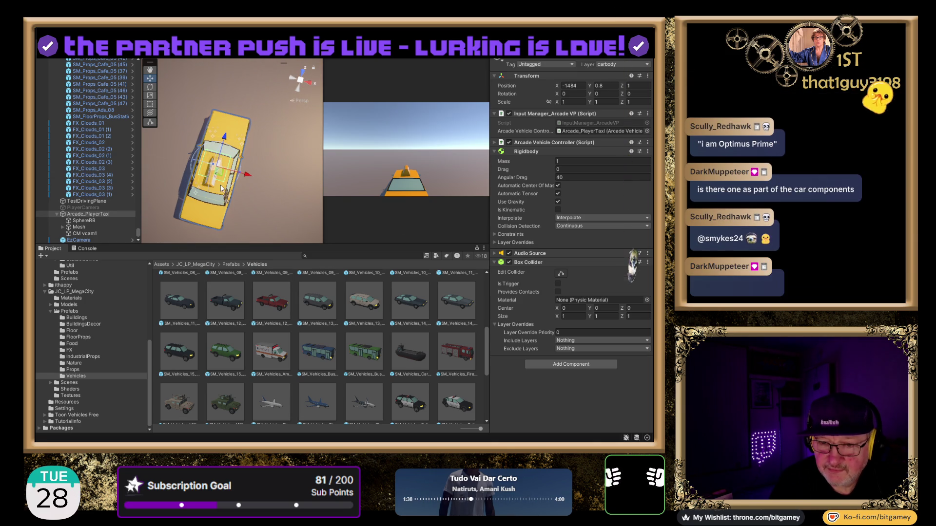
{"action": "mouse_move", "coordinate": [229, 194]}
{"action": "left_mouse_down"}
{"action": "mouse_move", "coordinate": [230, 158]}
{"action": "mouse_move", "coordinate": [242, 156]}
{"action": "left_mouse_up"}
{"action": "scroll", "coordinate": [238, 161], "scroll_direction": "up", "scroll_amount": 3}
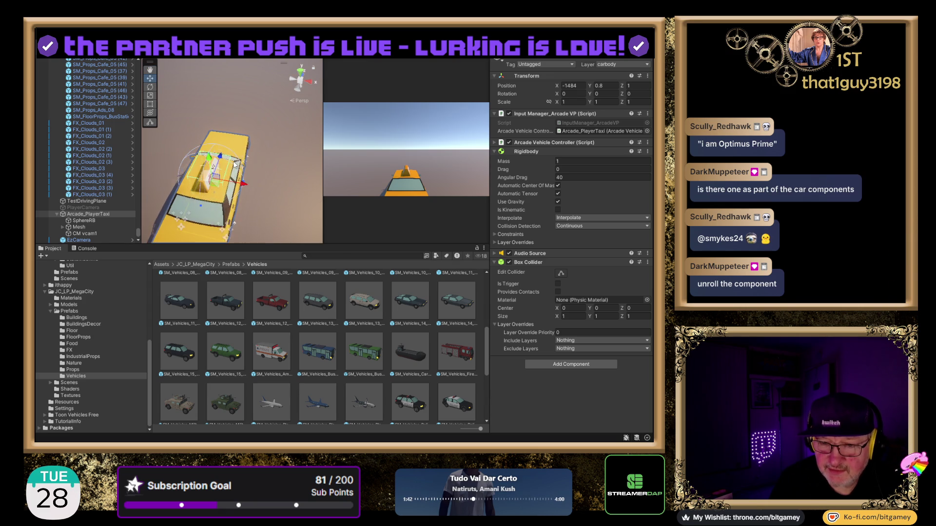
{"action": "scroll", "coordinate": [233, 165], "scroll_direction": "up", "scroll_amount": 5}
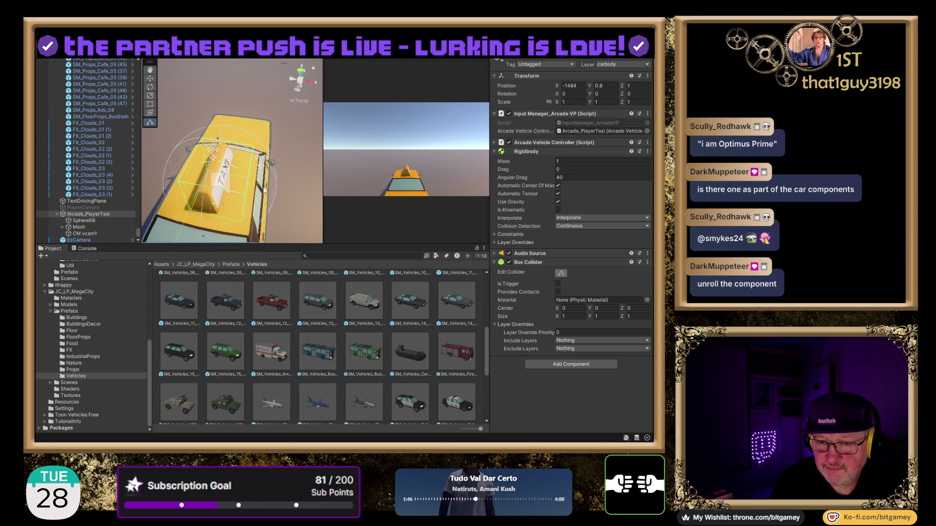
{"action": "mouse_move", "coordinate": [247, 183]}
{"action": "left_mouse_down"}
{"action": "mouse_move", "coordinate": [347, 200]}
{"action": "mouse_move", "coordinate": [273, 194]}
{"action": "mouse_move", "coordinate": [333, 206]}
{"action": "mouse_move", "coordinate": [327, 214]}
{"action": "mouse_move", "coordinate": [264, 215]}
{"action": "mouse_move", "coordinate": [319, 213]}
{"action": "mouse_move", "coordinate": [299, 221]}
{"action": "mouse_move", "coordinate": [309, 217]}
{"action": "mouse_move", "coordinate": [254, 218]}
{"action": "mouse_move", "coordinate": [393, 231]}
{"action": "mouse_move", "coordinate": [412, 254]}
{"action": "mouse_move", "coordinate": [281, 229]}
{"action": "left_mouse_up"}
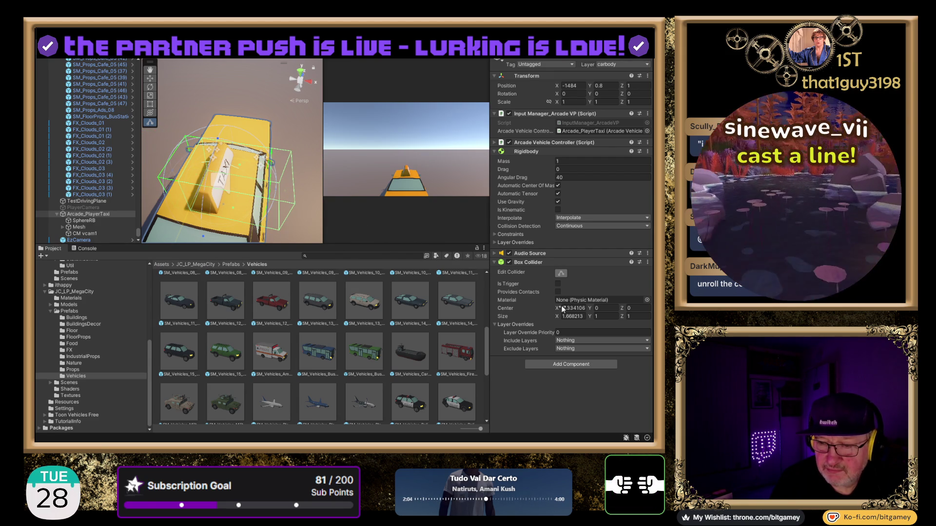
Step: Remove the Box Collider again and expand the vehicle controller's settings
{"action": "left_click", "coordinate": [647, 262]}
{"action": "left_click", "coordinate": [609, 282]}
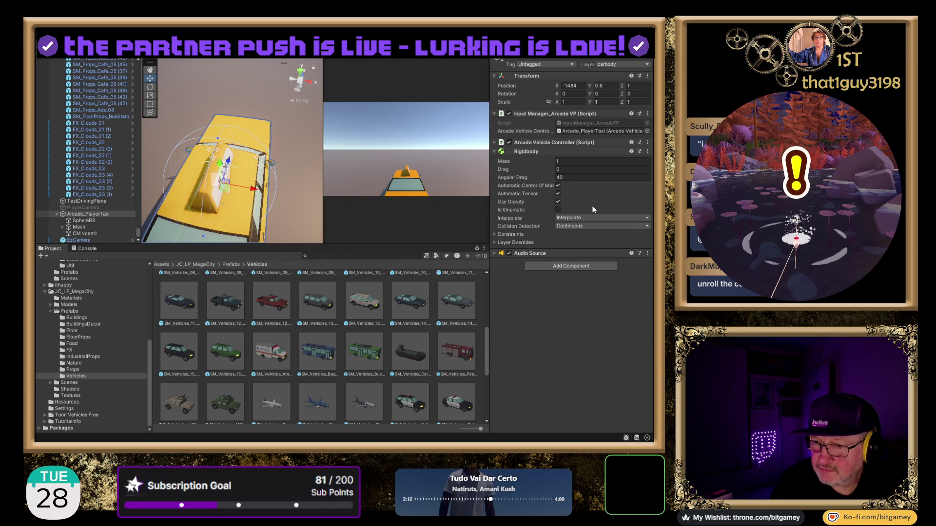
{"action": "left_click", "coordinate": [494, 142]}
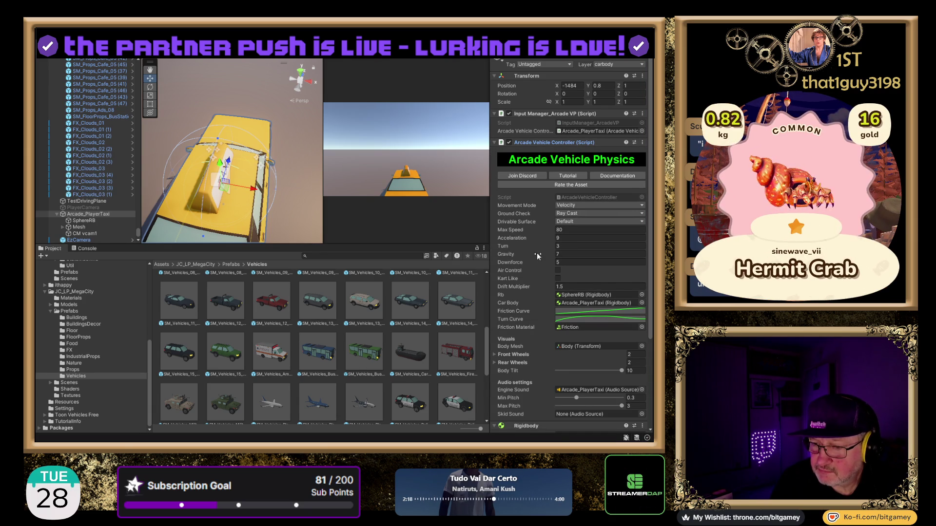
Step: Unfold the Front Wheels and Rear Wheels lists and scroll through the vehicle controller settings
{"action": "scroll", "coordinate": [537, 253], "scroll_direction": "down", "scroll_amount": 1}
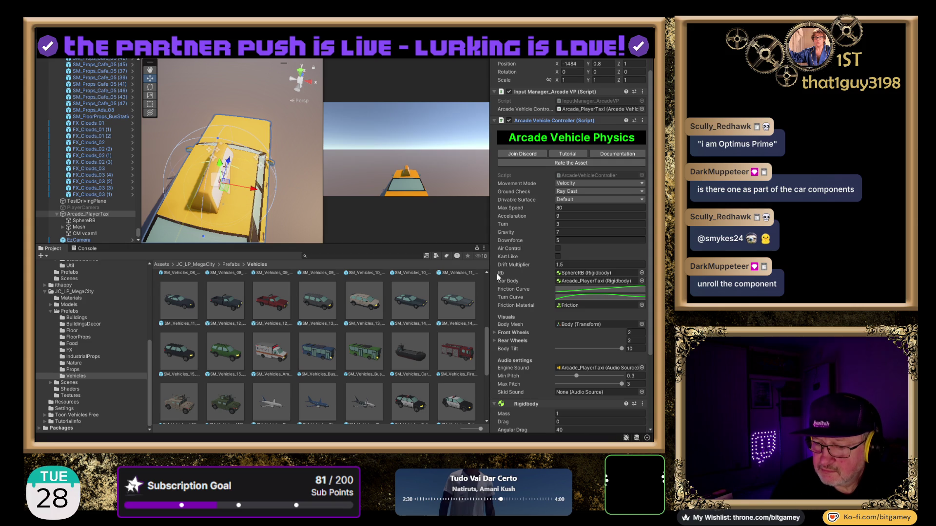
{"action": "left_click", "coordinate": [493, 340]}
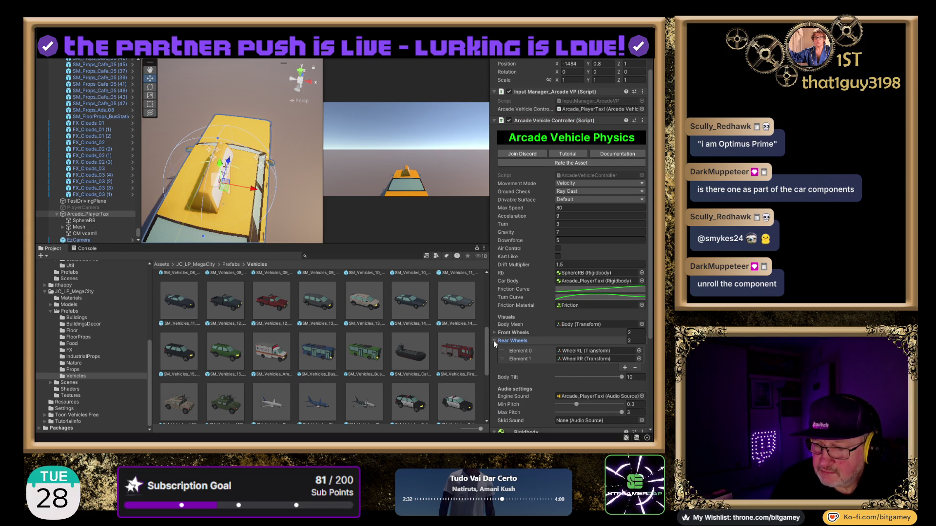
{"action": "left_click", "coordinate": [493, 332]}
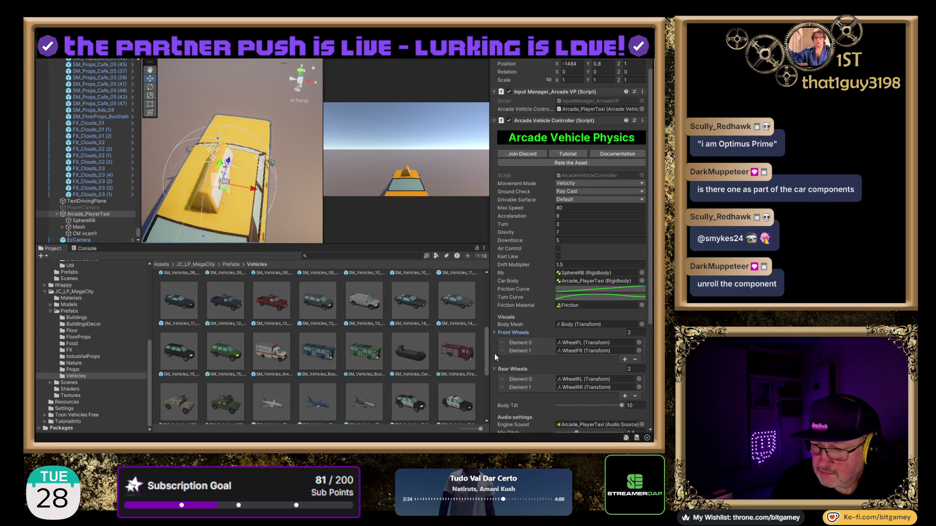
{"action": "scroll", "coordinate": [494, 352], "scroll_direction": "down", "scroll_amount": 1}
{"action": "scroll", "coordinate": [494, 353], "scroll_direction": "down", "scroll_amount": 1}
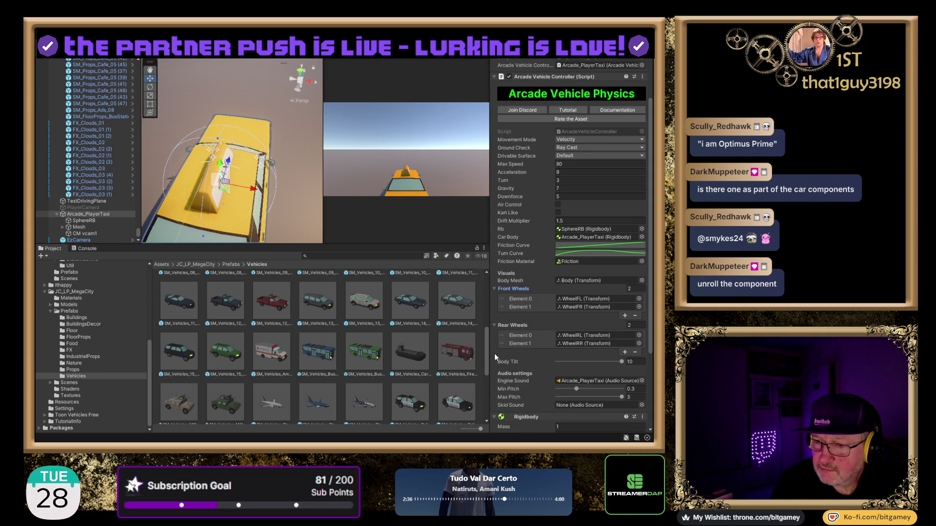
{"action": "scroll", "coordinate": [495, 358], "scroll_direction": "down", "scroll_amount": 1}
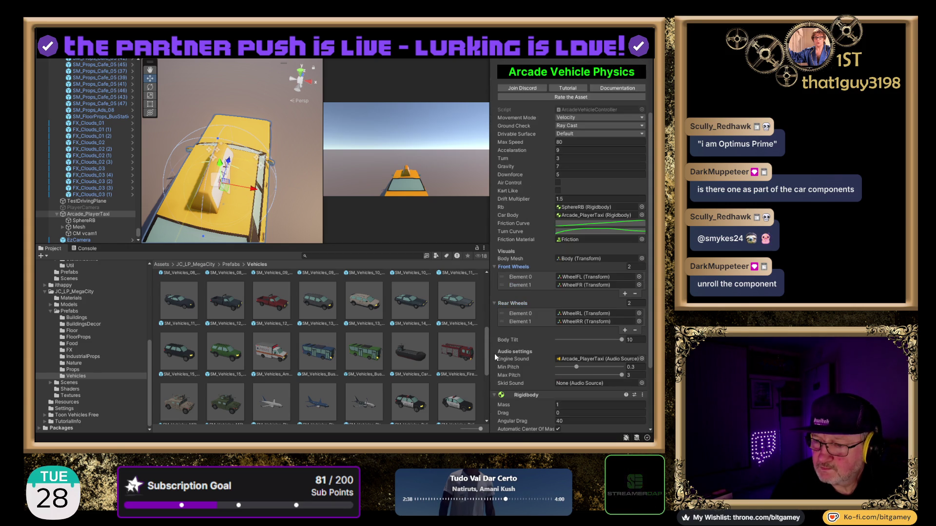
{"action": "scroll", "coordinate": [494, 353], "scroll_direction": "down", "scroll_amount": 1}
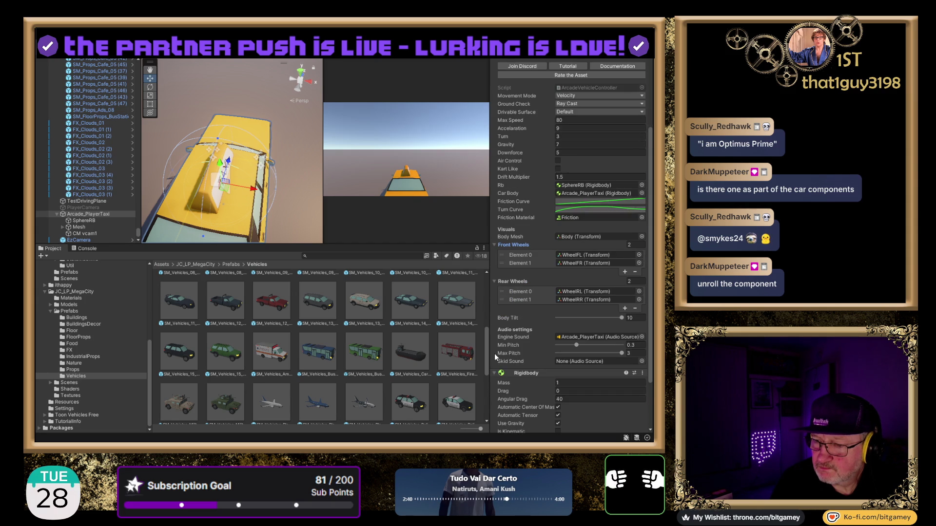
{"action": "scroll", "coordinate": [494, 352], "scroll_direction": "down", "scroll_amount": 1}
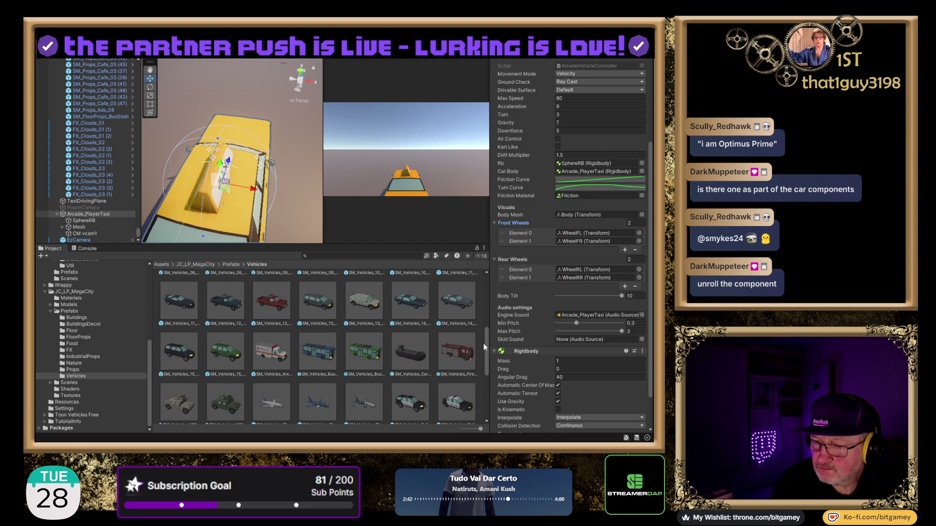
{"action": "scroll", "coordinate": [484, 343], "scroll_direction": "down", "scroll_amount": 2}
{"action": "scroll", "coordinate": [506, 335], "scroll_direction": "down", "scroll_amount": 2}
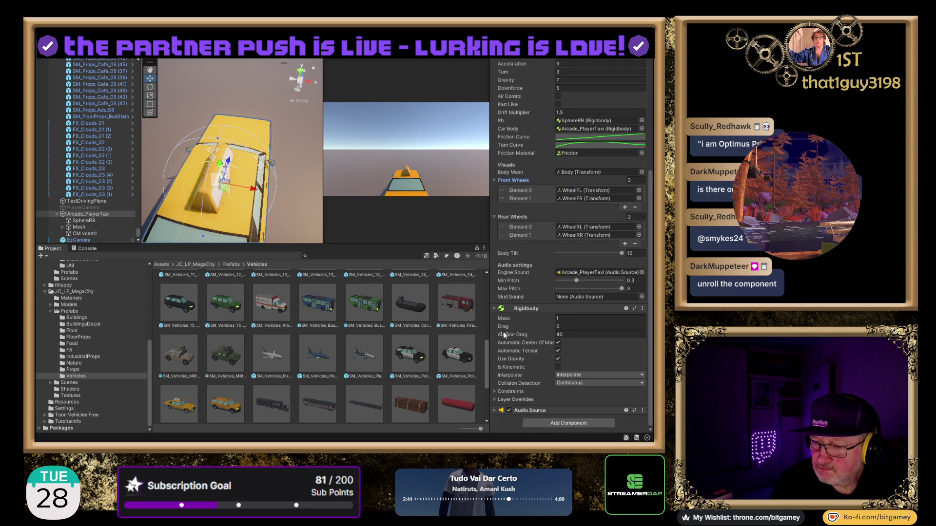
{"action": "scroll", "coordinate": [503, 332], "scroll_direction": "up", "scroll_amount": 8}
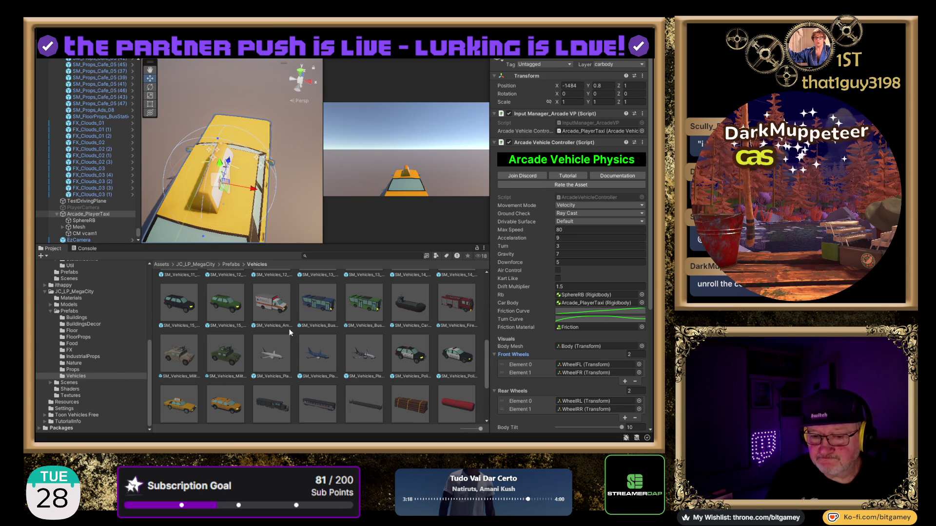
Step: Drop SM_Vehicles_Ambulance into the scene, frame it, and select its body mesh child
{"action": "mouse_move", "coordinate": [276, 302]}
{"action": "left_mouse_down"}
{"action": "mouse_move", "coordinate": [283, 222]}
{"action": "mouse_move", "coordinate": [234, 107]}
{"action": "mouse_move", "coordinate": [205, 105]}
{"action": "mouse_move", "coordinate": [181, 118]}
{"action": "left_mouse_up"}
{"action": "key", "text": "f"}
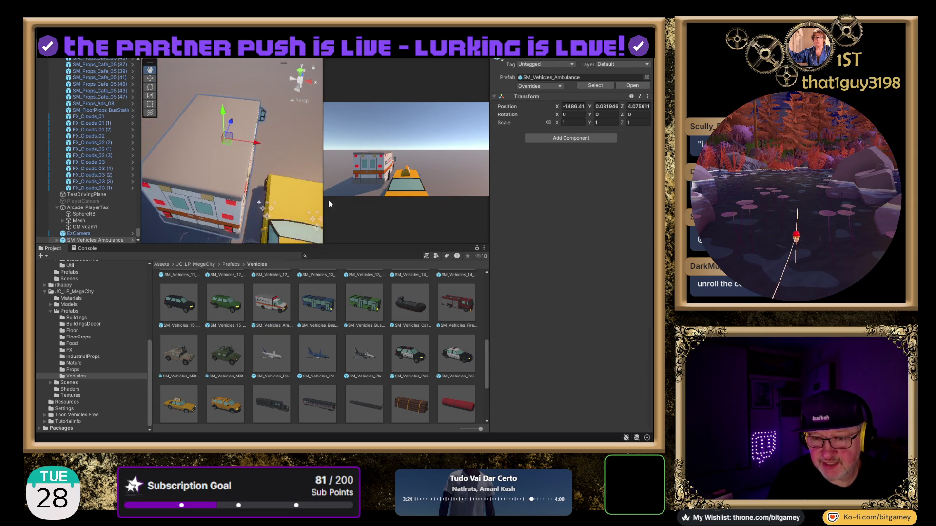
{"action": "mouse_move", "coordinate": [251, 174]}
{"action": "left_mouse_down"}
{"action": "mouse_move", "coordinate": [258, 153]}
{"action": "mouse_move", "coordinate": [231, 176]}
{"action": "left_mouse_up"}
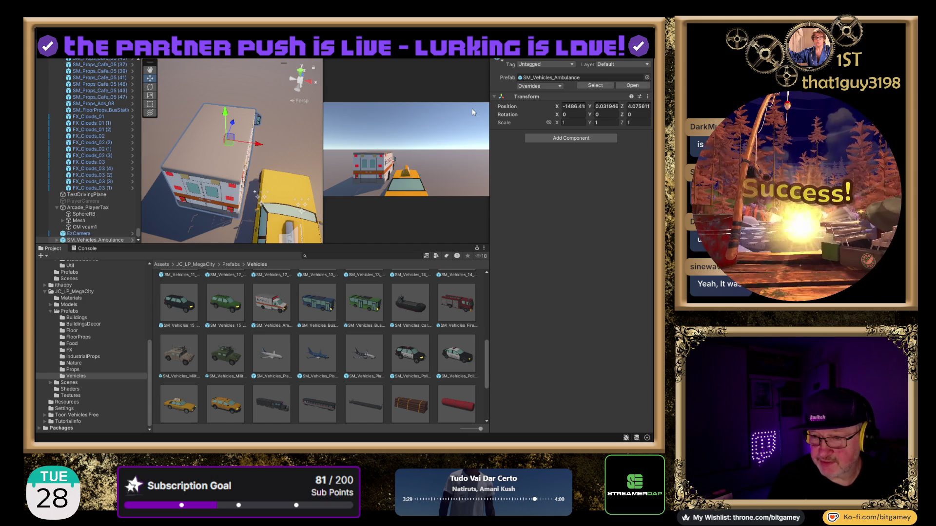
{"action": "left_click", "coordinate": [57, 240]}
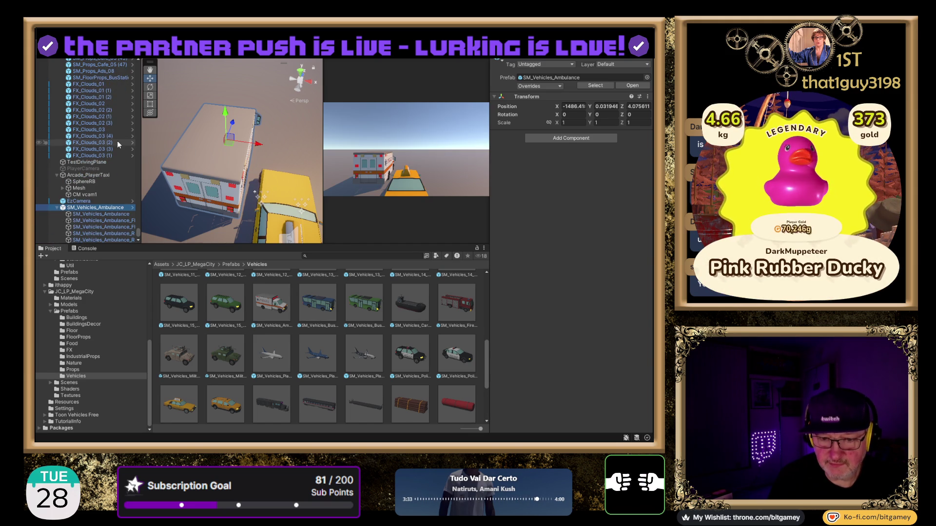
{"action": "left_click", "coordinate": [97, 213]}
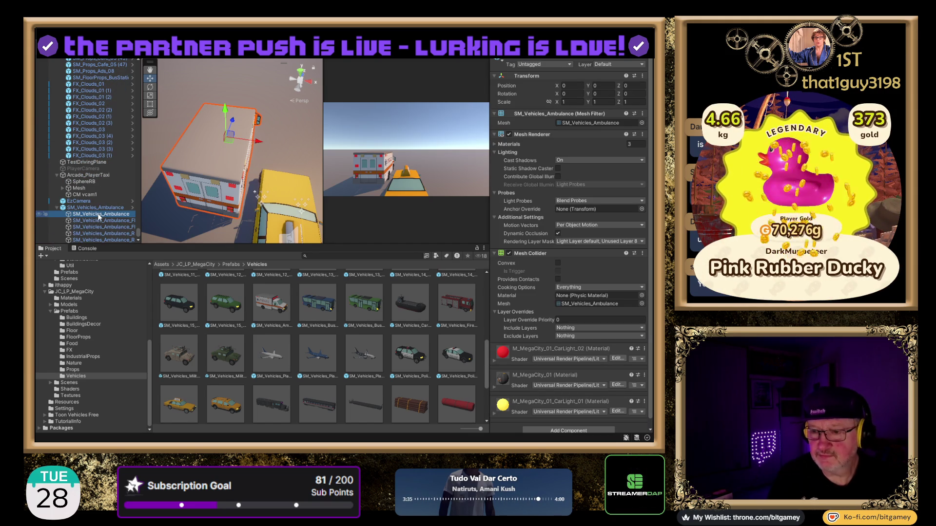
{"action": "scroll", "coordinate": [564, 257], "scroll_direction": "down", "scroll_amount": 2}
{"action": "scroll", "coordinate": [549, 236], "scroll_direction": "up", "scroll_amount": 1}
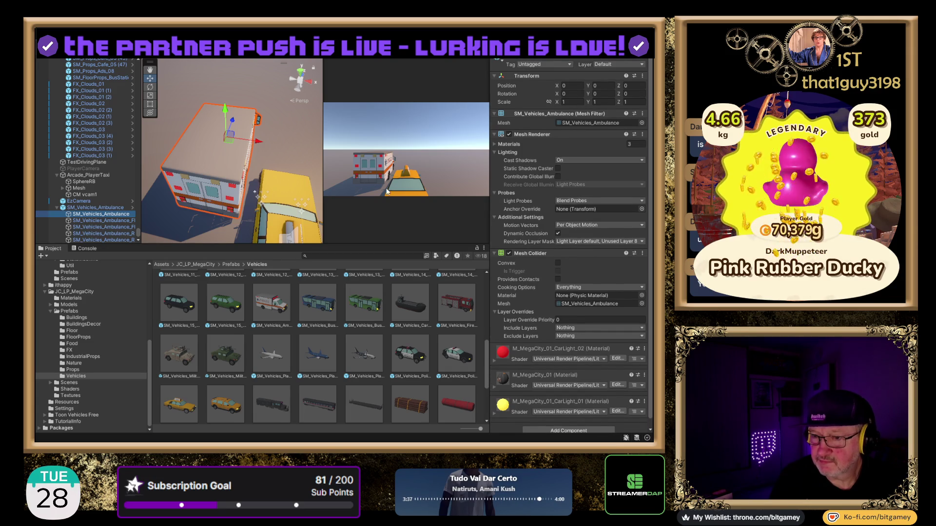
Step: Step through the ambulance's wheel objects, delete the ambulance, and reselect Arcade_PlayerTaxi
{"action": "key", "text": "Down"}
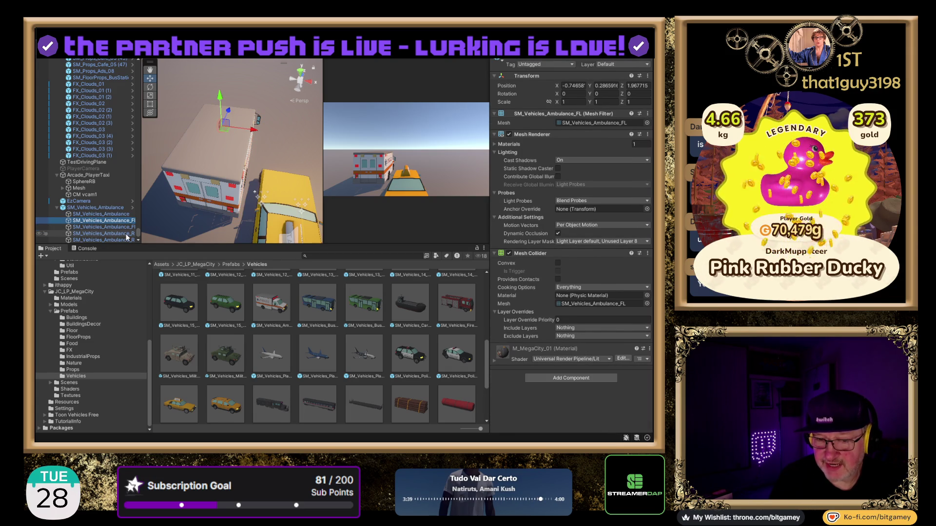
{"action": "key", "text": "Down"}
{"action": "key", "text": "Down"}
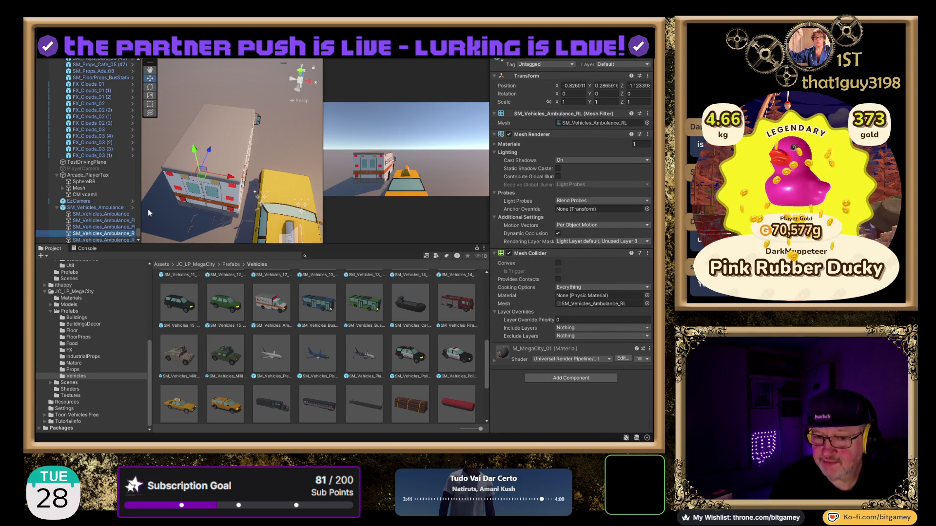
{"action": "left_click", "coordinate": [98, 207]}
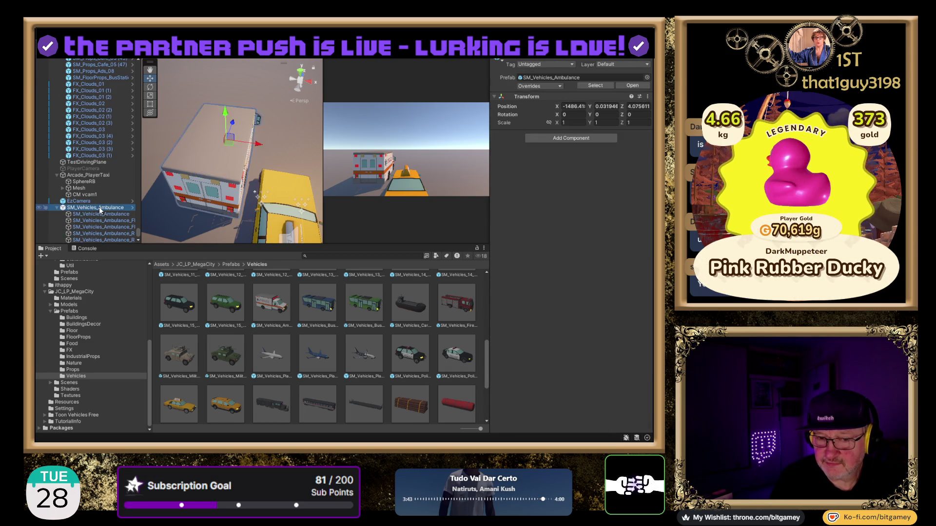
{"action": "key", "text": "Delete"}
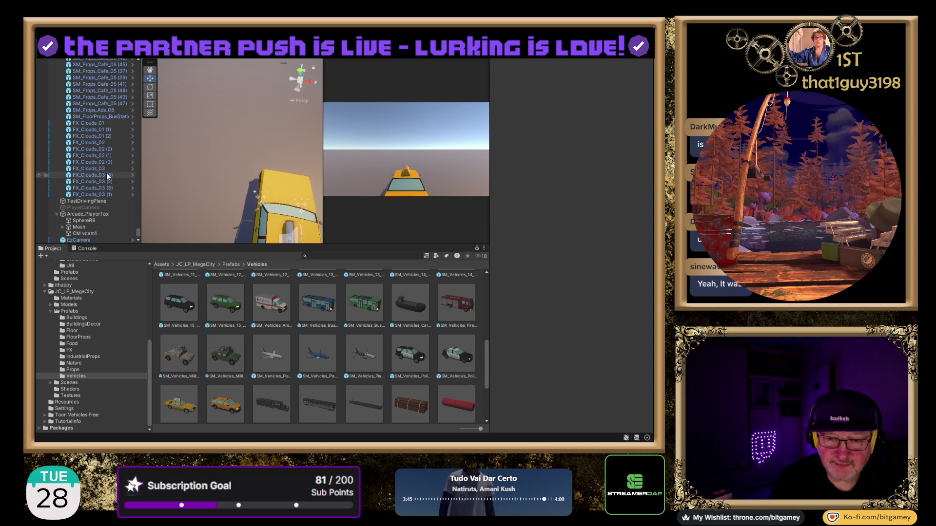
{"action": "left_click", "coordinate": [102, 214]}
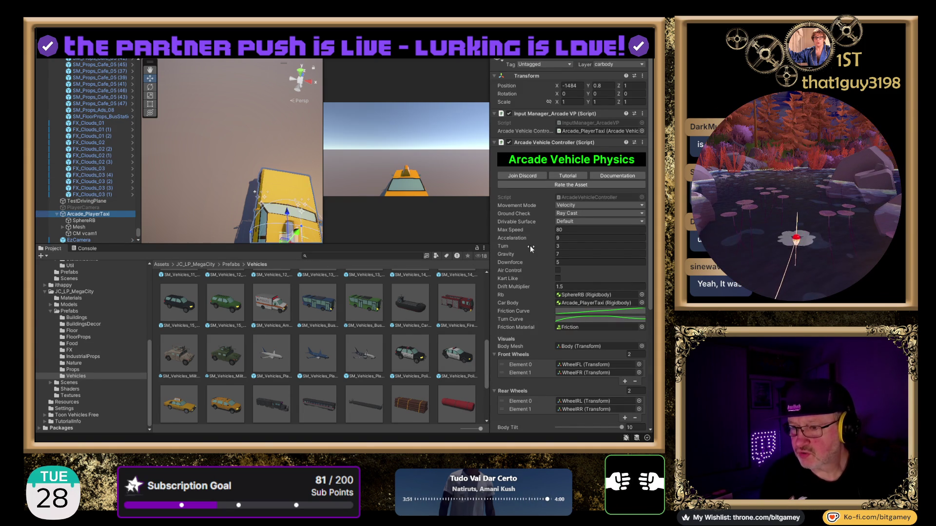
Step: Collapse the Arcade Vehicle Controller foldout so the taxi's Rigidbody settings show
{"action": "scroll", "coordinate": [537, 226], "scroll_direction": "down", "scroll_amount": 3}
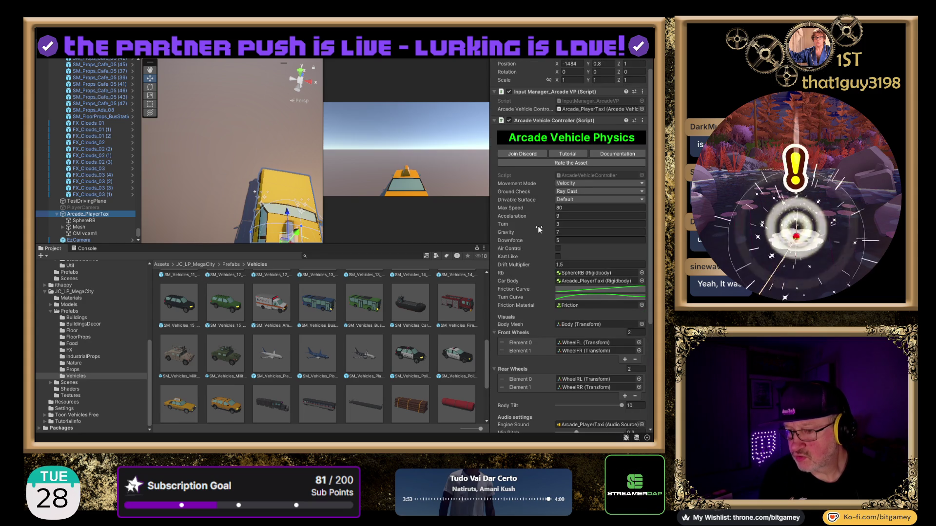
{"action": "scroll", "coordinate": [537, 227], "scroll_direction": "down", "scroll_amount": 3}
{"action": "scroll", "coordinate": [537, 226], "scroll_direction": "down", "scroll_amount": 2}
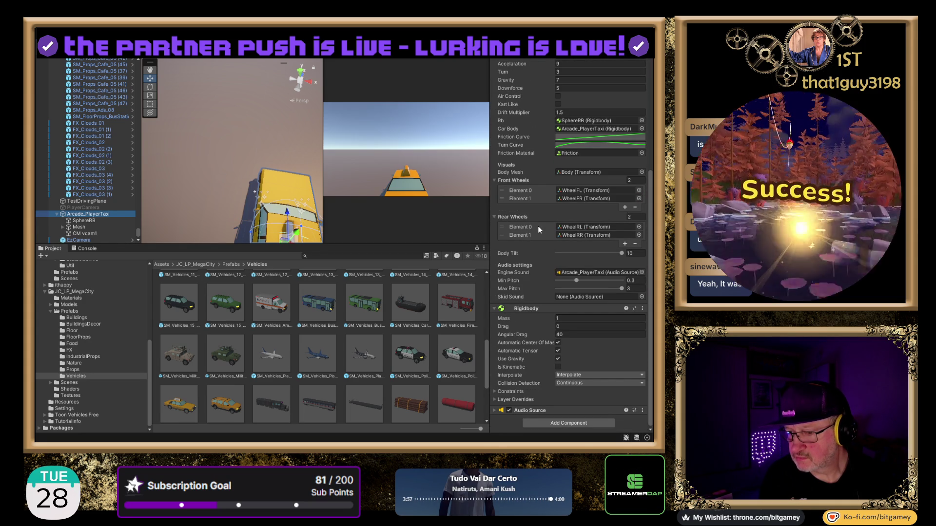
{"action": "scroll", "coordinate": [537, 226], "scroll_direction": "up", "scroll_amount": 8}
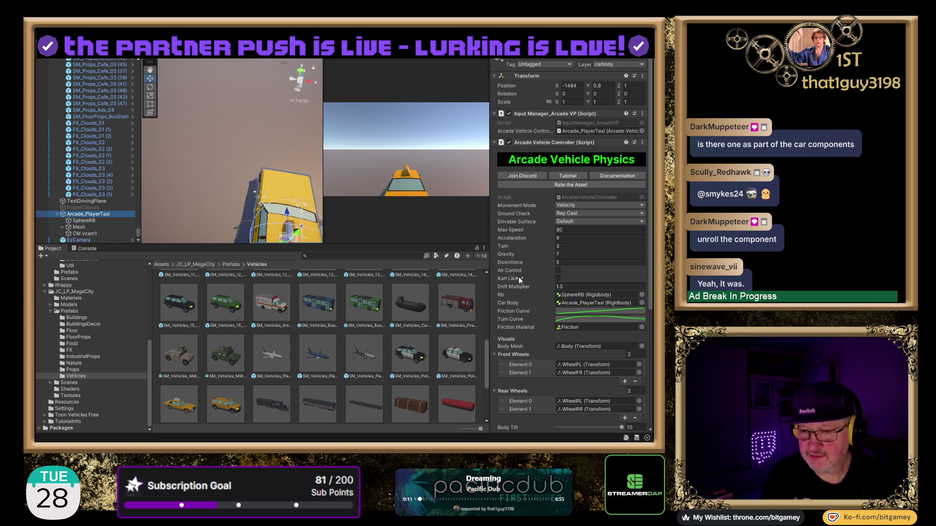
{"action": "left_click", "coordinate": [493, 142]}
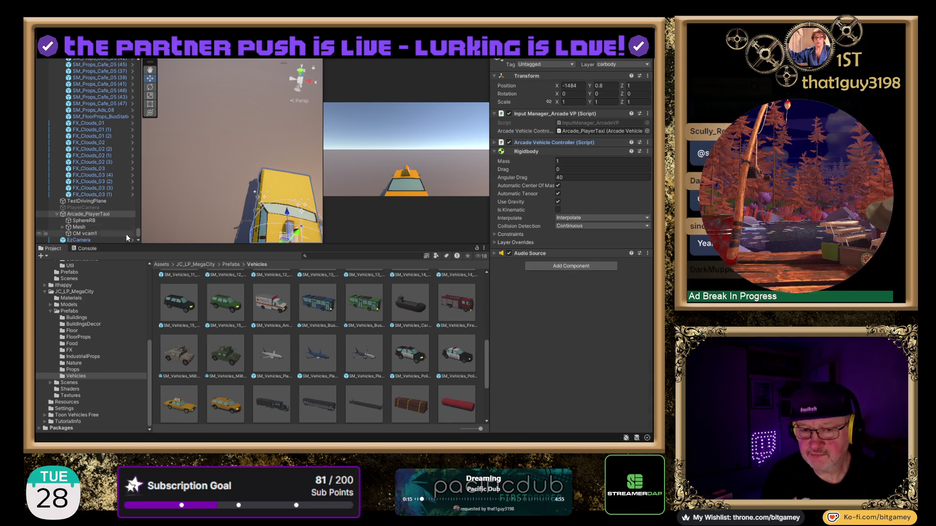
{"action": "left_click", "coordinate": [87, 214]}
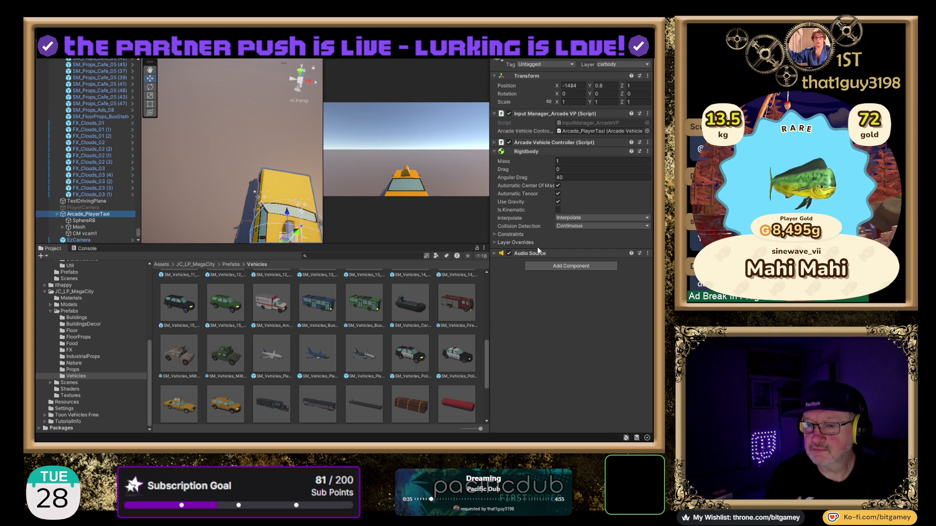
{"action": "right_click", "coordinate": [283, 142]}
{"action": "key", "text": "f"}
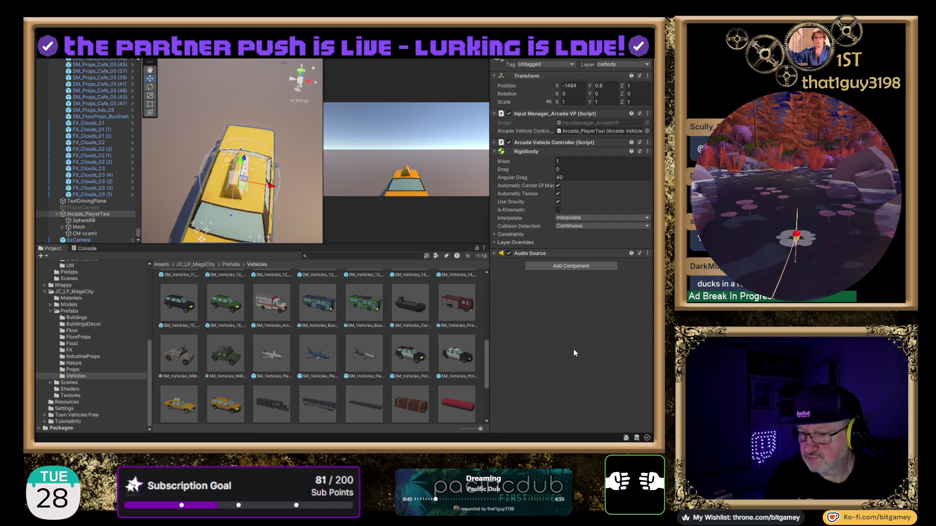
{"action": "key", "text": "ctrl+z"}
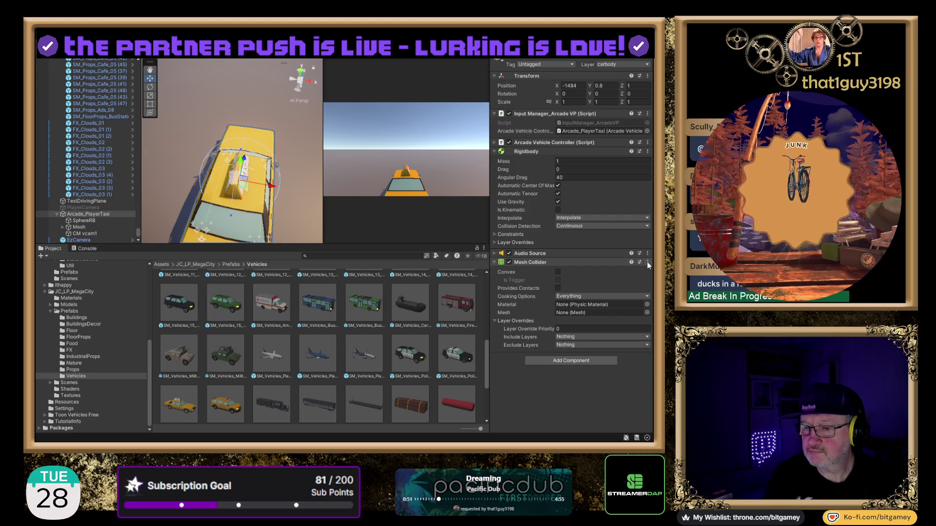
{"action": "key", "text": "ctrl+z"}
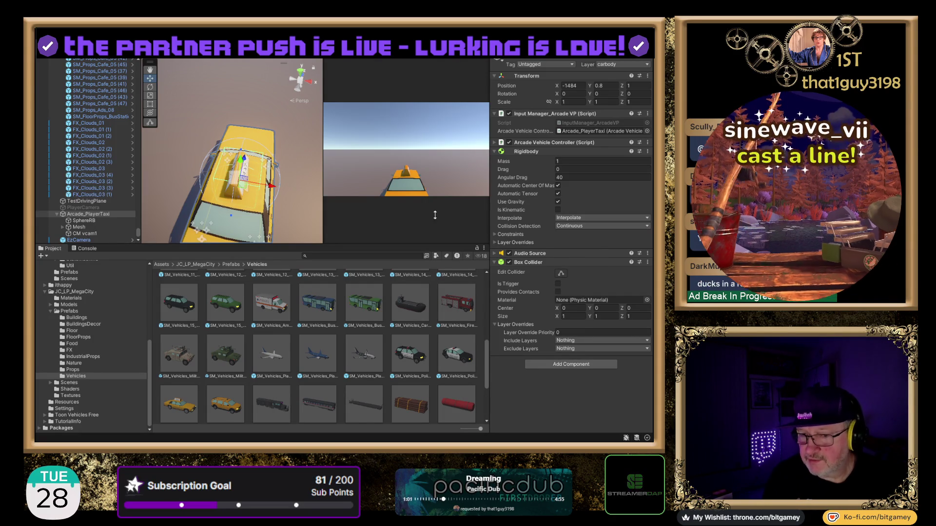
{"action": "mouse_move", "coordinate": [245, 164]}
{"action": "left_mouse_down"}
{"action": "mouse_move", "coordinate": [275, 197]}
{"action": "mouse_move", "coordinate": [267, 162]}
{"action": "left_mouse_up"}
{"action": "left_click_drag", "start_coordinate": [253, 211], "coordinate": [257, 187]}
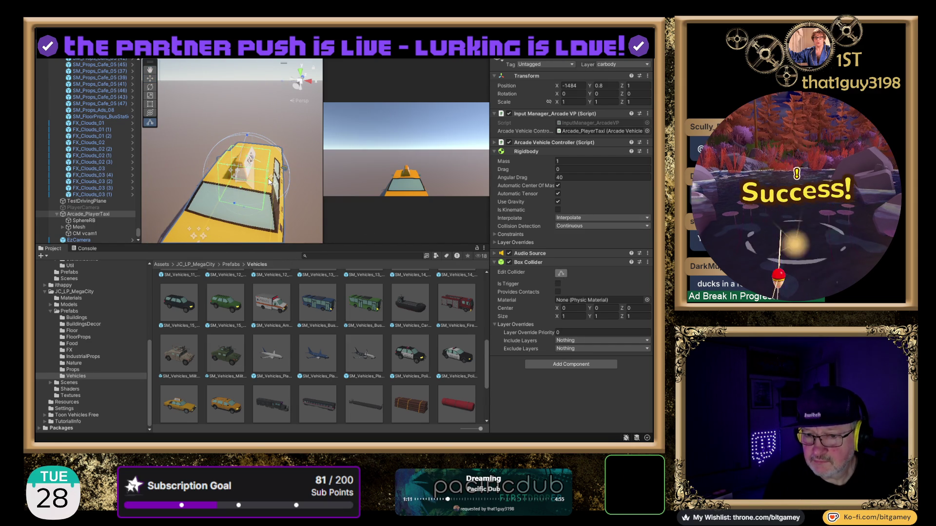
{"action": "mouse_move", "coordinate": [271, 180]}
{"action": "left_mouse_down"}
{"action": "mouse_move", "coordinate": [340, 192]}
{"action": "mouse_move", "coordinate": [515, 250]}
{"action": "mouse_move", "coordinate": [457, 242]}
{"action": "left_mouse_up"}
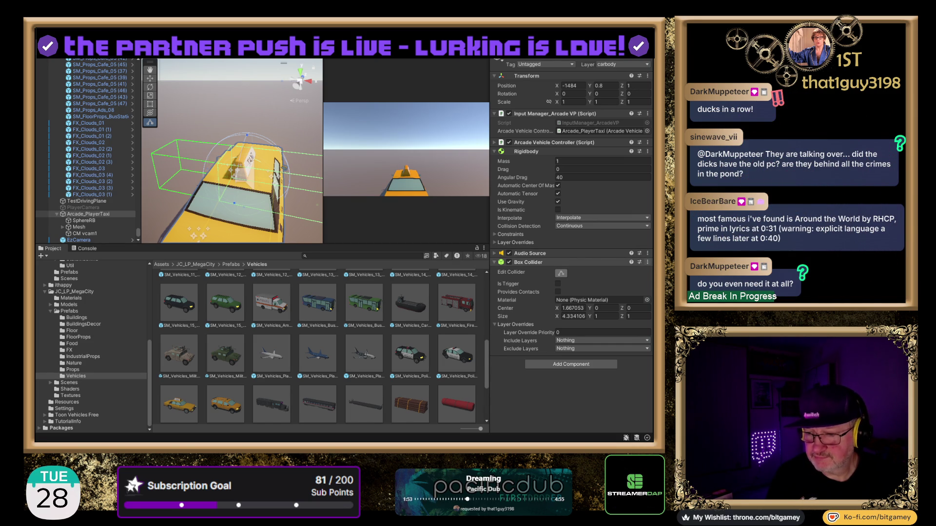
{"action": "left_click", "coordinate": [673, 284]}
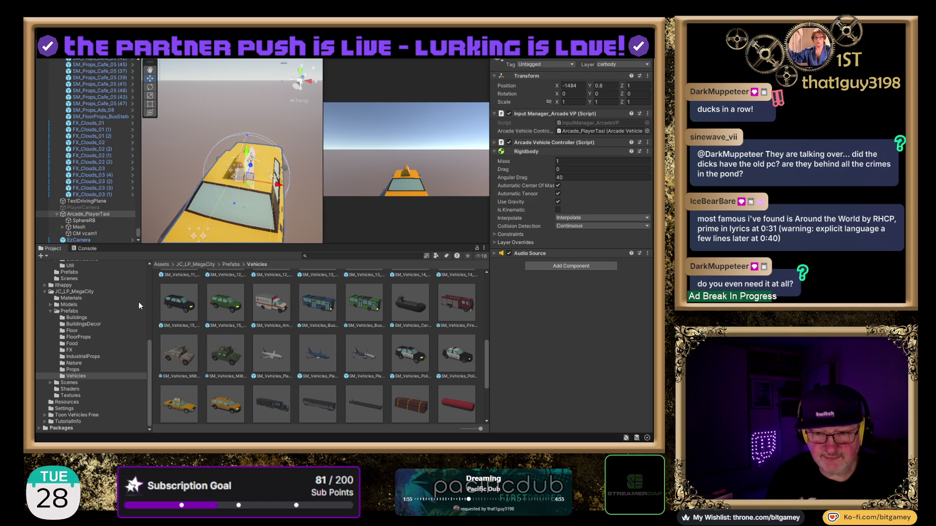
{"action": "left_click", "coordinate": [98, 221]}
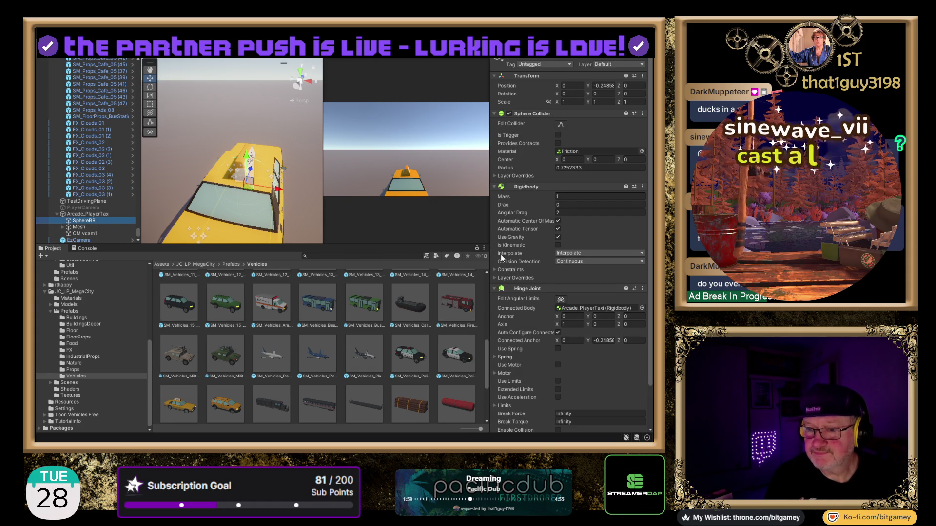
{"action": "scroll", "coordinate": [575, 286], "scroll_direction": "down", "scroll_amount": 3}
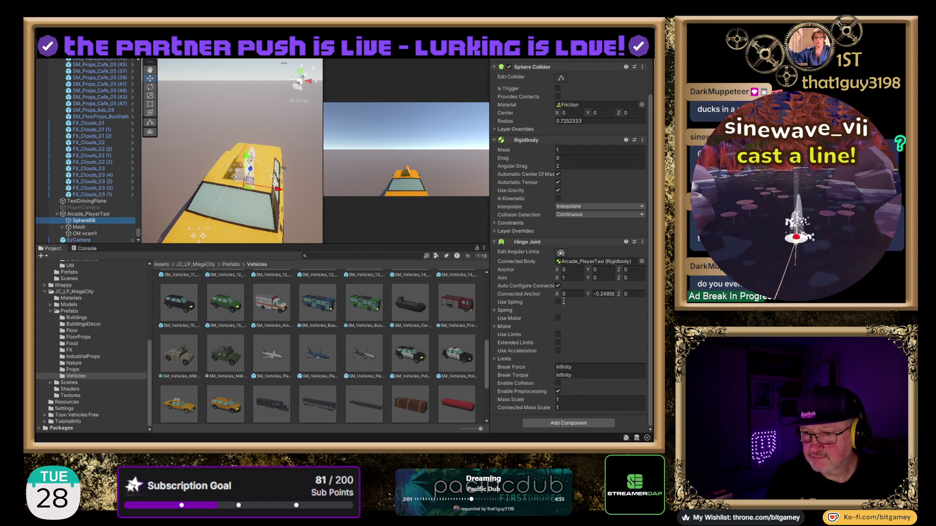
{"action": "scroll", "coordinate": [554, 309], "scroll_direction": "up", "scroll_amount": 3}
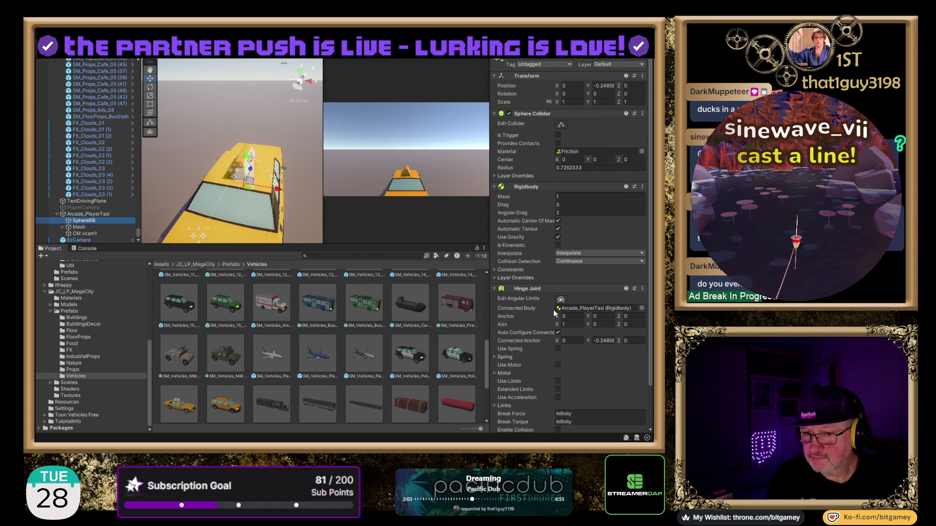
{"action": "scroll", "coordinate": [243, 127], "scroll_direction": "down", "scroll_amount": 5}
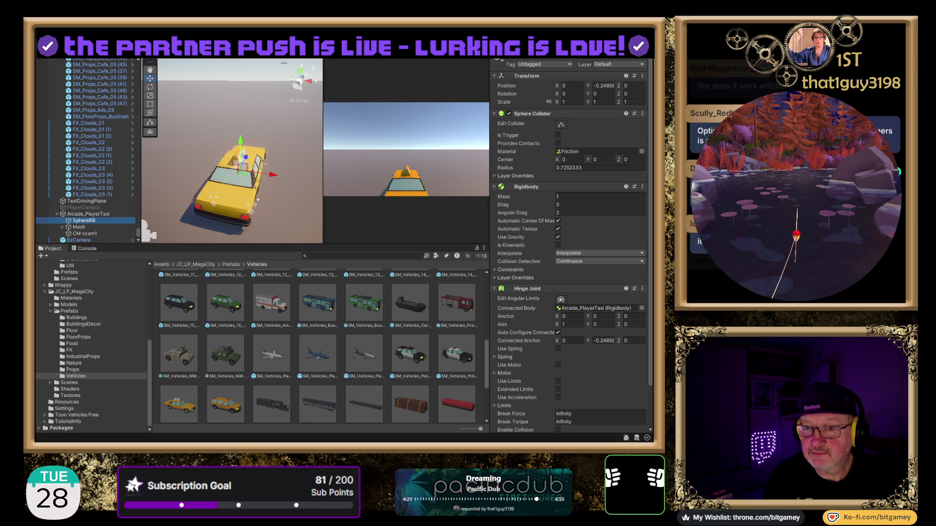
Step: Frame SM_Props_Garbage_11, navigate along the street, and select the parked white car
{"action": "left_click", "coordinate": [302, 74]}
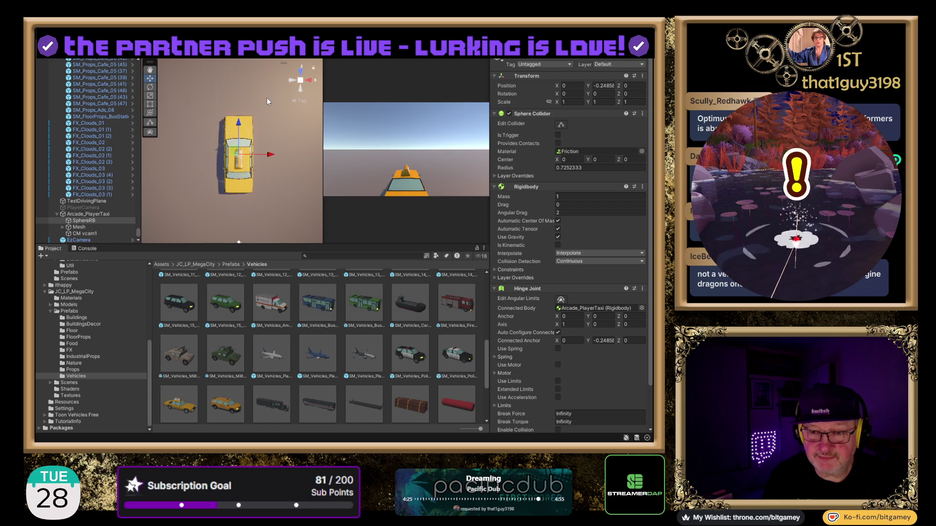
{"action": "scroll", "coordinate": [265, 109], "scroll_direction": "down", "scroll_amount": 5}
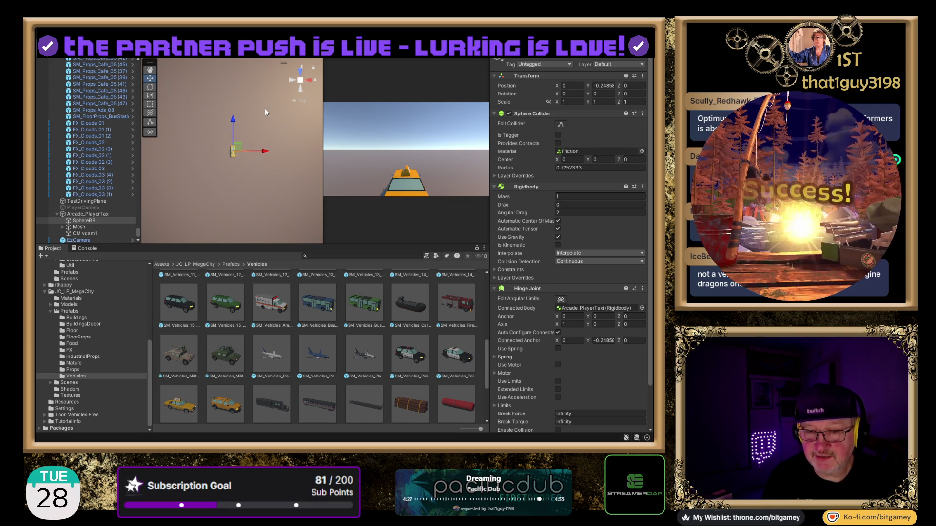
{"action": "left_click_drag", "start_coordinate": [284, 115], "coordinate": [195, 147]}
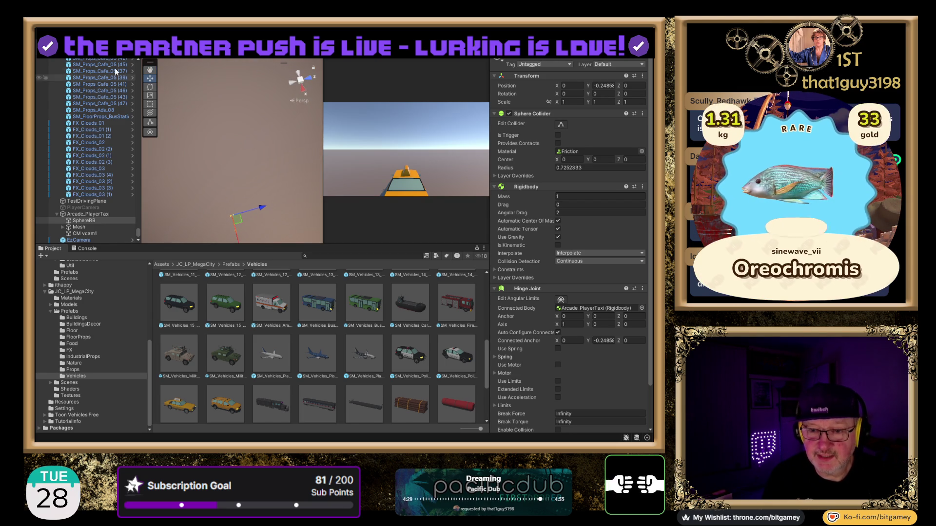
{"action": "scroll", "coordinate": [89, 175], "scroll_direction": "up", "scroll_amount": 10}
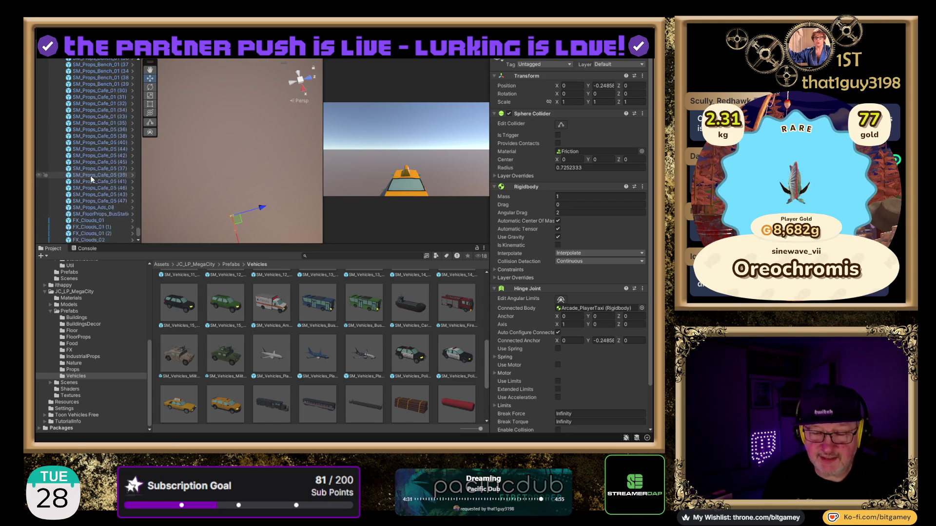
{"action": "scroll", "coordinate": [90, 176], "scroll_direction": "up", "scroll_amount": 10}
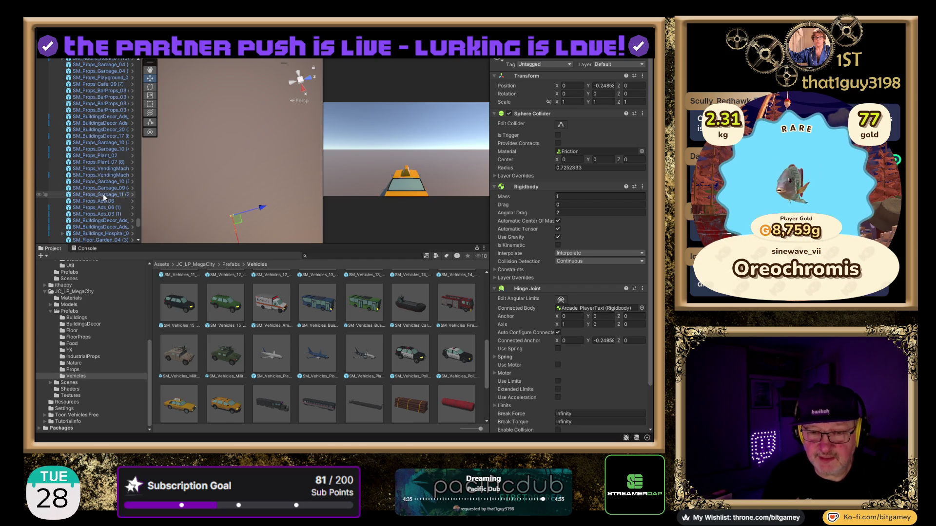
{"action": "double_click", "coordinate": [104, 194]}
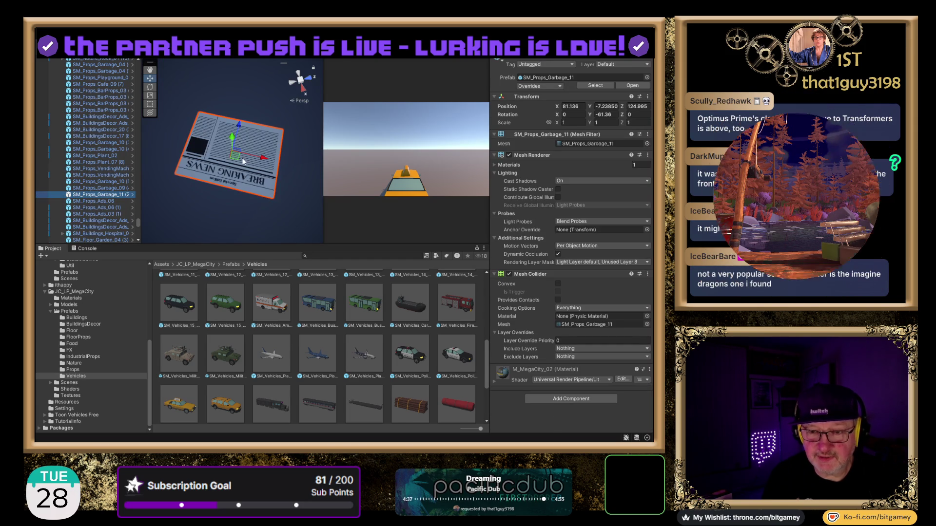
{"action": "scroll", "coordinate": [241, 147], "scroll_direction": "down", "scroll_amount": 5}
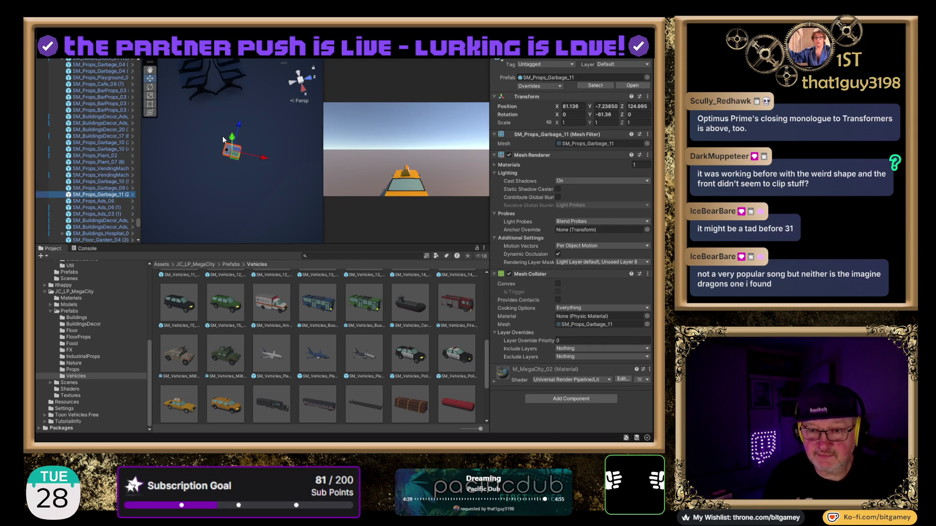
{"action": "left_click_drag", "start_coordinate": [279, 152], "coordinate": [280, 122]}
{"action": "mouse_move", "coordinate": [177, 167]}
{"action": "left_mouse_down"}
{"action": "mouse_move", "coordinate": [450, 123]}
{"action": "mouse_move", "coordinate": [343, 152]}
{"action": "mouse_move", "coordinate": [226, 142]}
{"action": "mouse_move", "coordinate": [221, 168]}
{"action": "mouse_move", "coordinate": [245, 142]}
{"action": "mouse_move", "coordinate": [268, 162]}
{"action": "mouse_move", "coordinate": [233, 193]}
{"action": "mouse_move", "coordinate": [240, 141]}
{"action": "left_mouse_up"}
{"action": "left_click", "coordinate": [240, 140]}
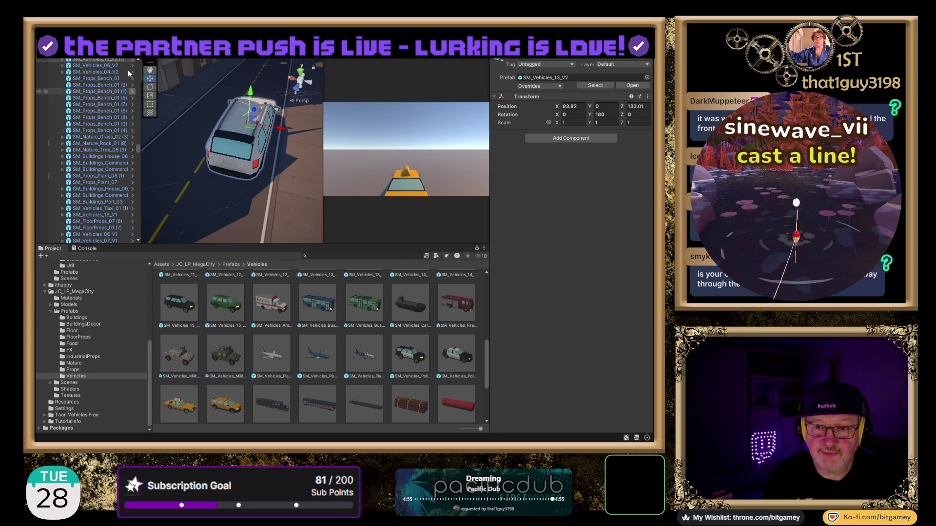
Step: Adjust the Scene view around the selected SM_Vehicles_13_V2 car at 93.82, 0, 133.01
{"action": "left_click_drag", "start_coordinate": [138, 149], "coordinate": [147, 242]}
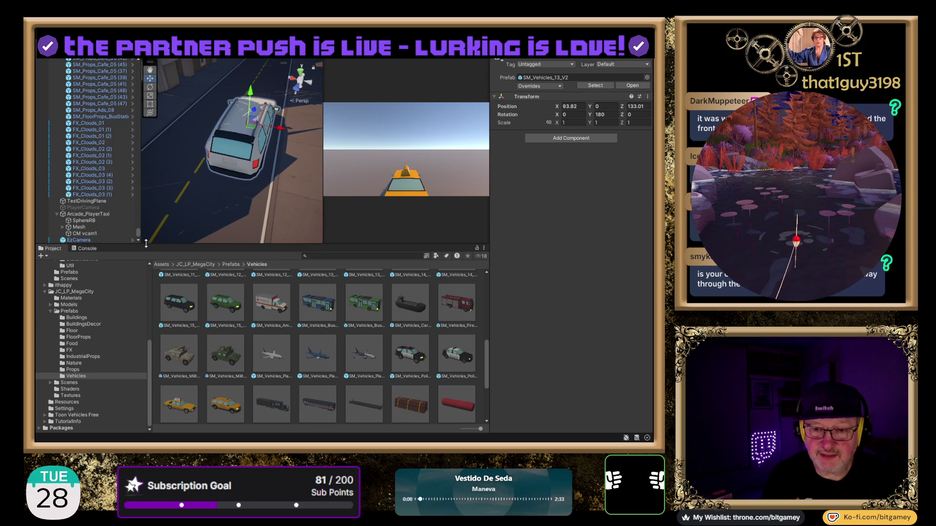
Step: Paste the white car's position onto Arcade_PlayerTaxi, then raise it and shift it along the street
{"action": "left_click", "coordinate": [92, 215]}
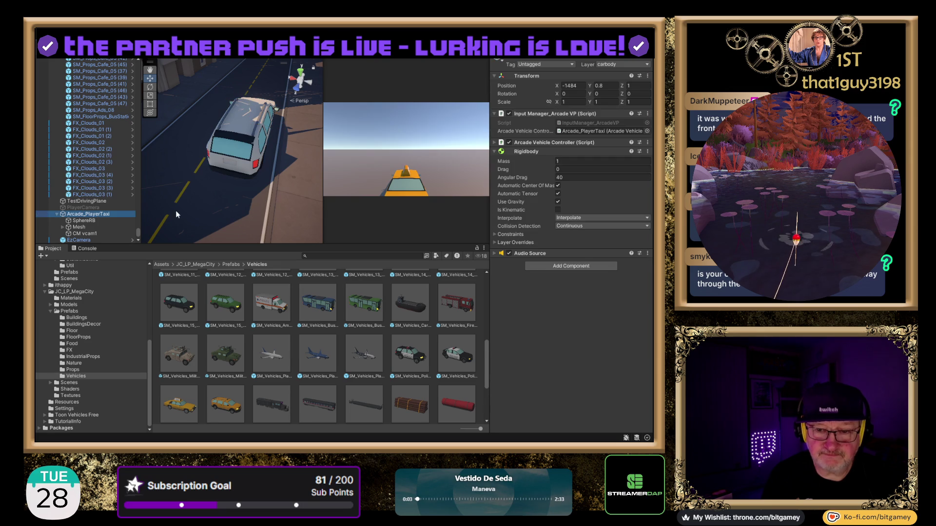
{"action": "left_click", "coordinate": [648, 76]}
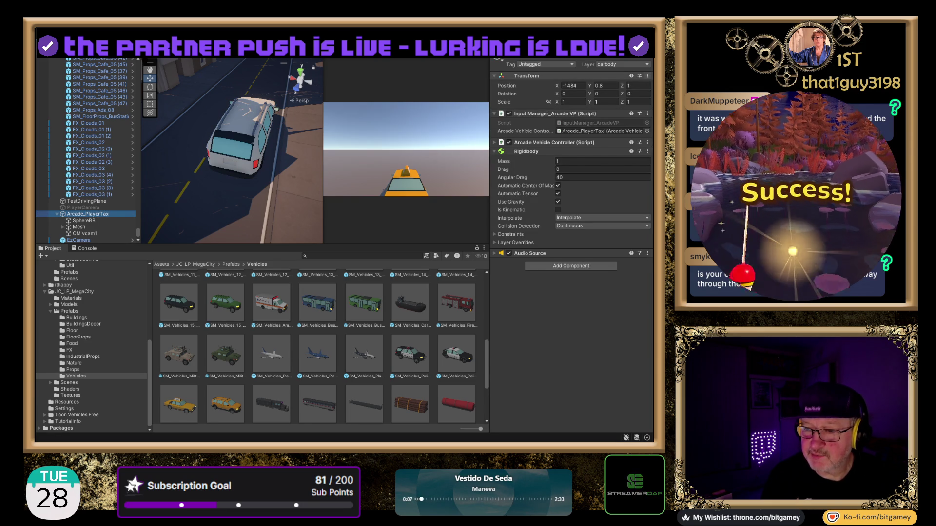
{"action": "left_click", "coordinate": [583, 154]}
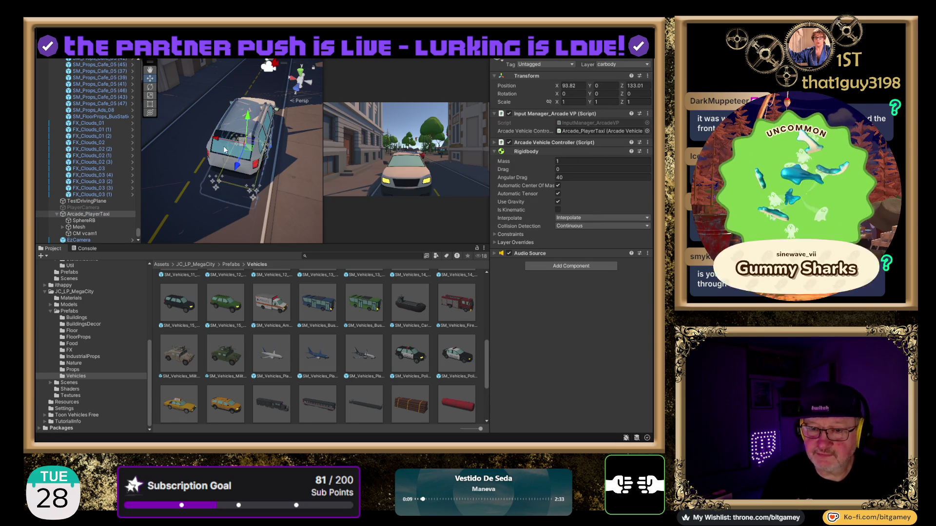
{"action": "mouse_move", "coordinate": [248, 116]}
{"action": "left_mouse_down"}
{"action": "mouse_move", "coordinate": [251, 106]}
{"action": "mouse_move", "coordinate": [281, 124]}
{"action": "left_mouse_up"}
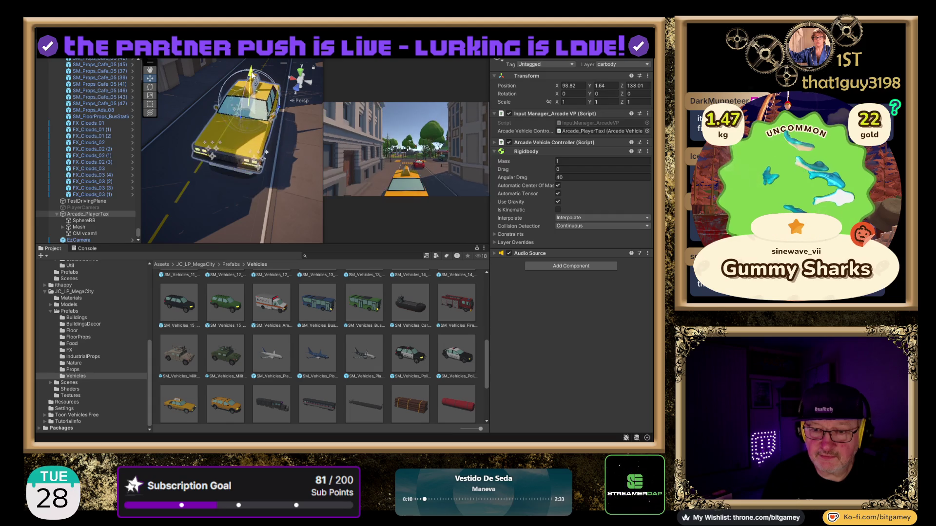
{"action": "scroll", "coordinate": [280, 124], "scroll_direction": "down", "scroll_amount": 2}
{"action": "scroll", "coordinate": [283, 119], "scroll_direction": "down", "scroll_amount": 2}
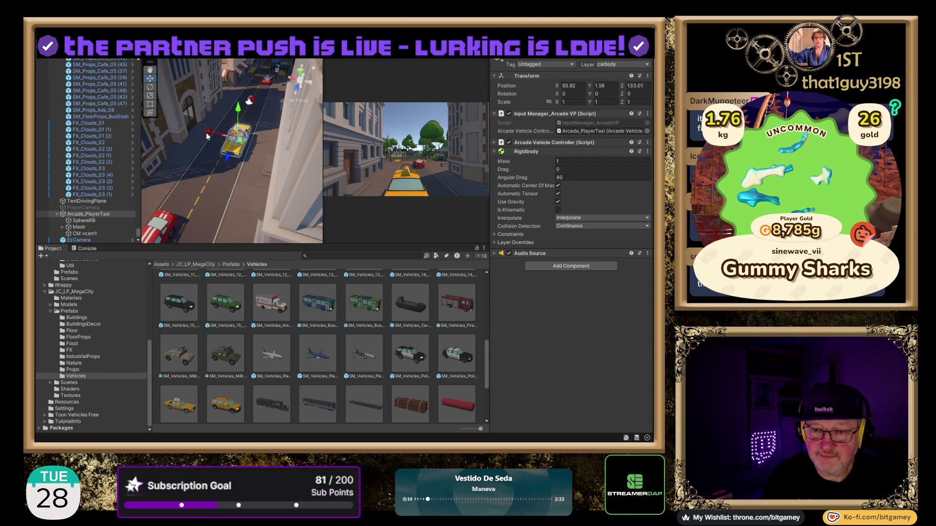
{"action": "left_click_drag", "start_coordinate": [206, 132], "coordinate": [187, 132]}
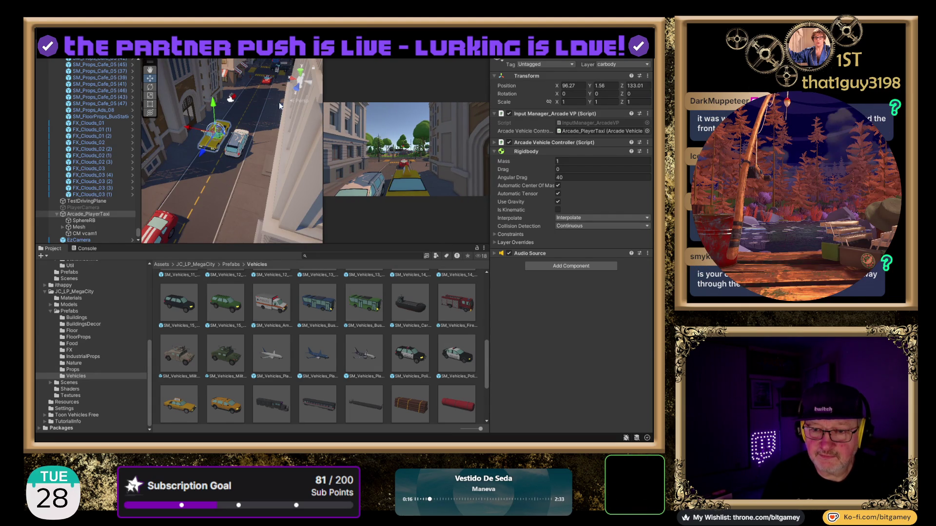
{"action": "mouse_move", "coordinate": [235, 173]}
{"action": "left_mouse_down"}
{"action": "mouse_move", "coordinate": [242, 152]}
{"action": "mouse_move", "coordinate": [237, 218]}
{"action": "mouse_move", "coordinate": [241, 167]}
{"action": "left_mouse_up"}
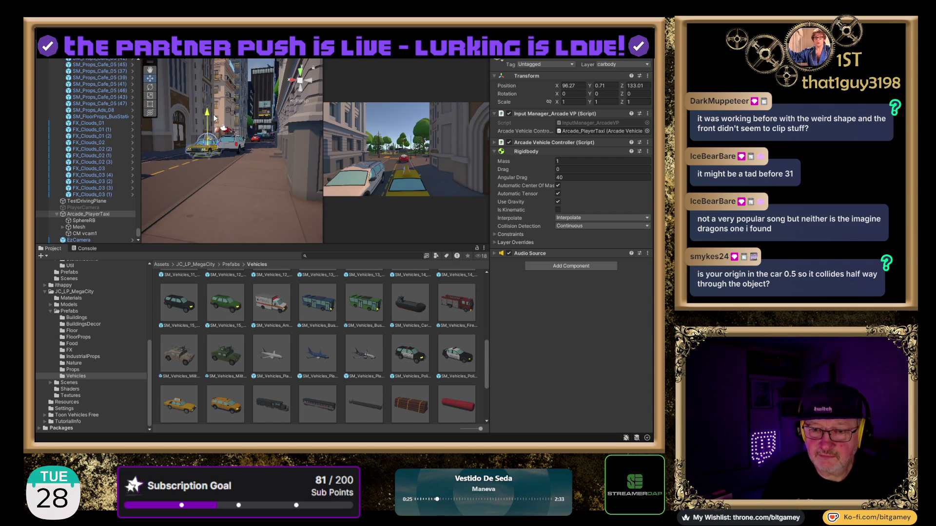
{"action": "left_click_drag", "start_coordinate": [253, 151], "coordinate": [261, 145]}
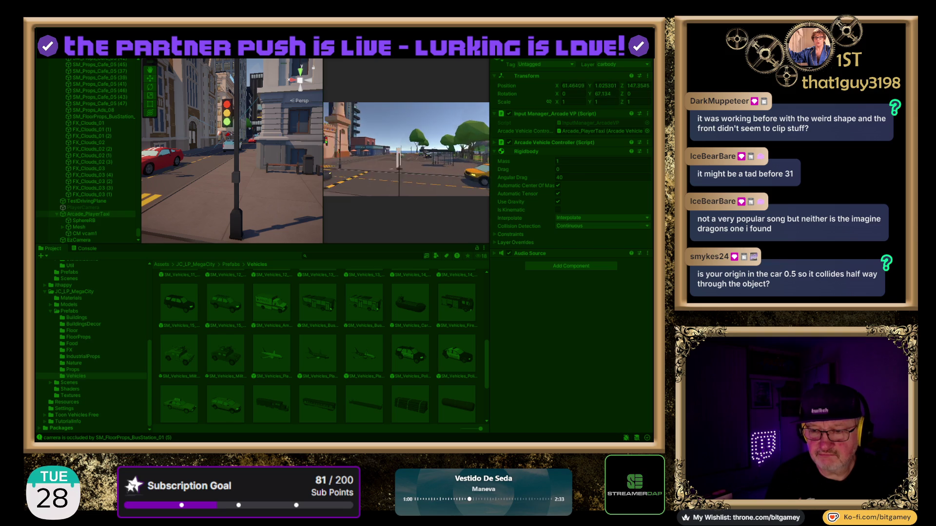
Step: Steer the taxi left in Play mode and drive it forward toward the Amigo cafe
{"action": "key", "text": "a"}
{"action": "key", "text": "a"}
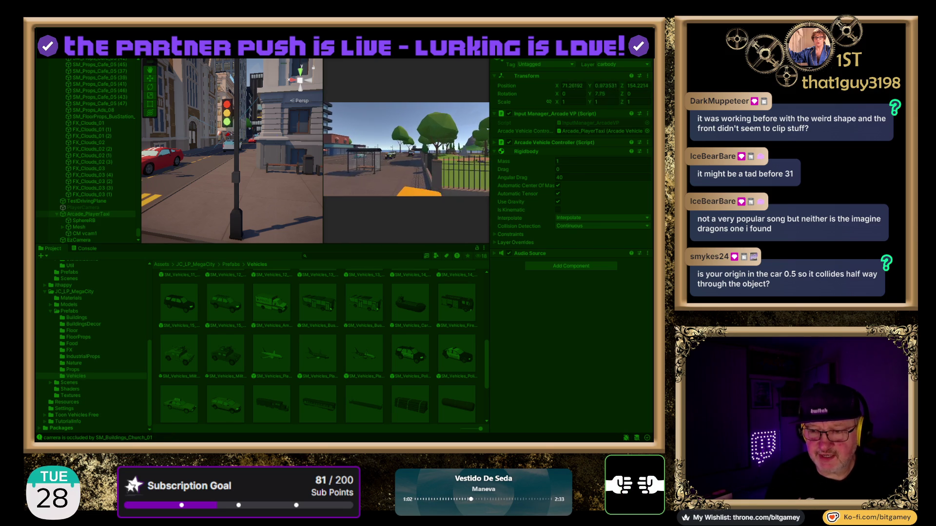
{"action": "key", "text": "a"}
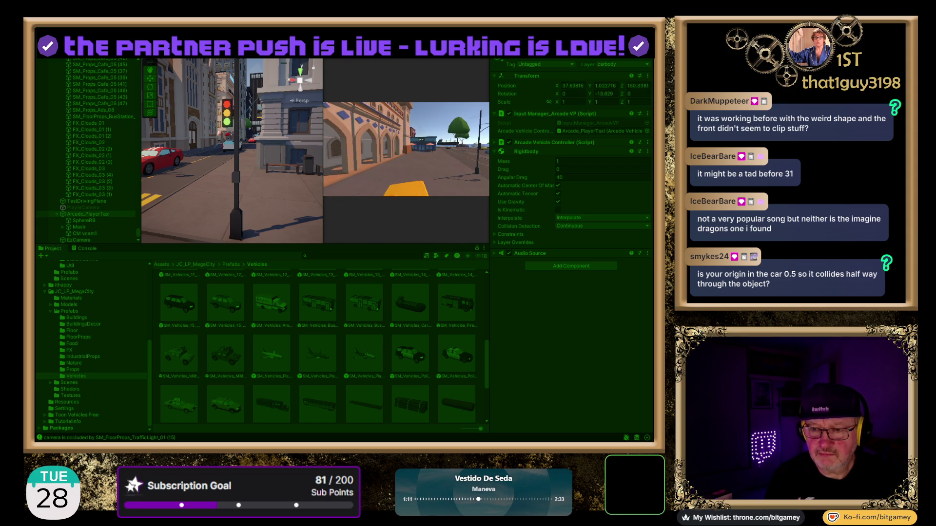
{"action": "key", "text": "w"}
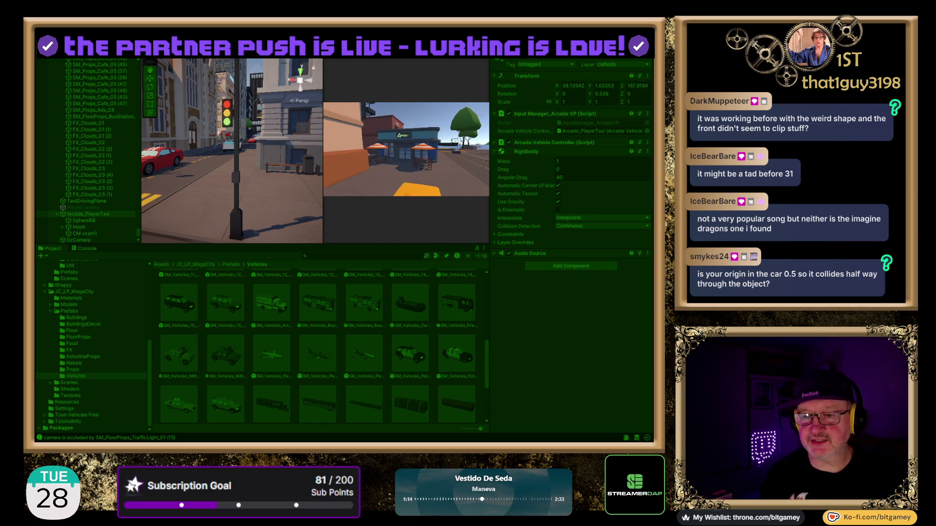
{"action": "key", "text": "w"}
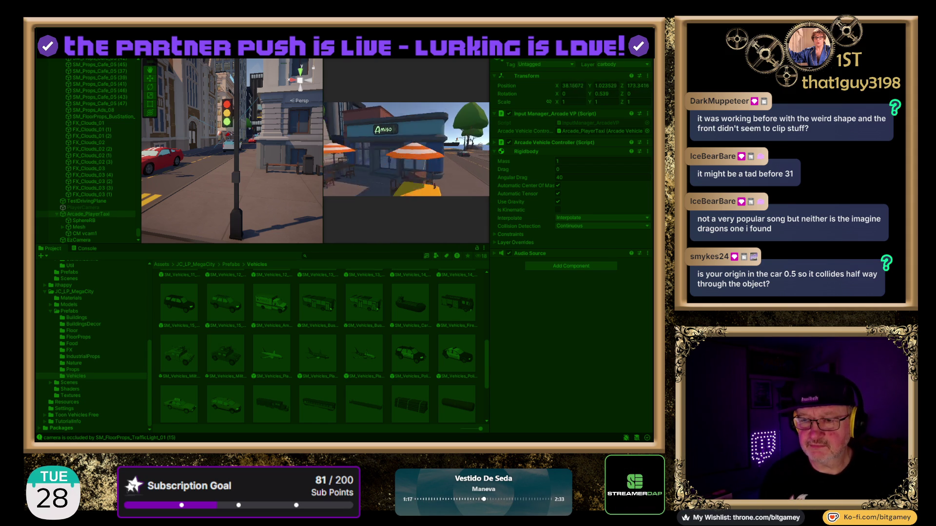
Step: Rock the taxi back and forth in front of the cafe, then select SphereRB
{"action": "key", "text": "s"}
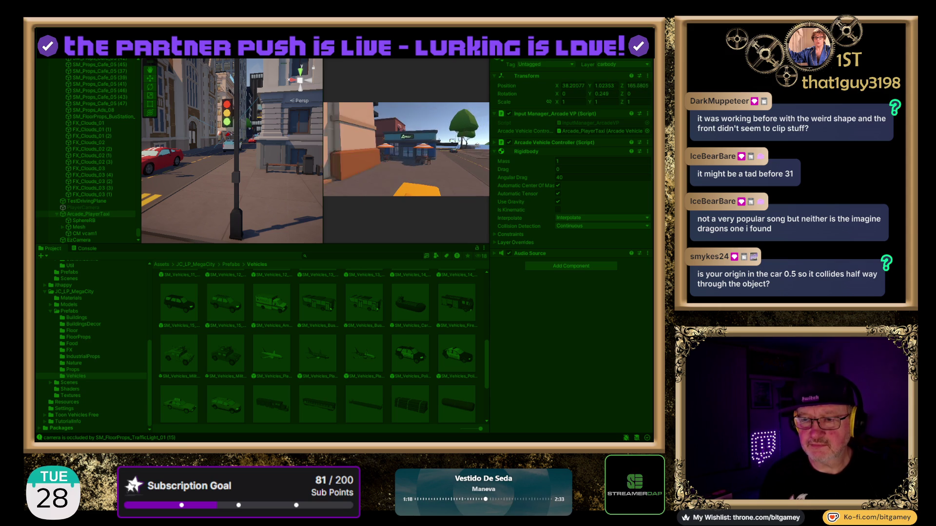
{"action": "key", "text": "w"}
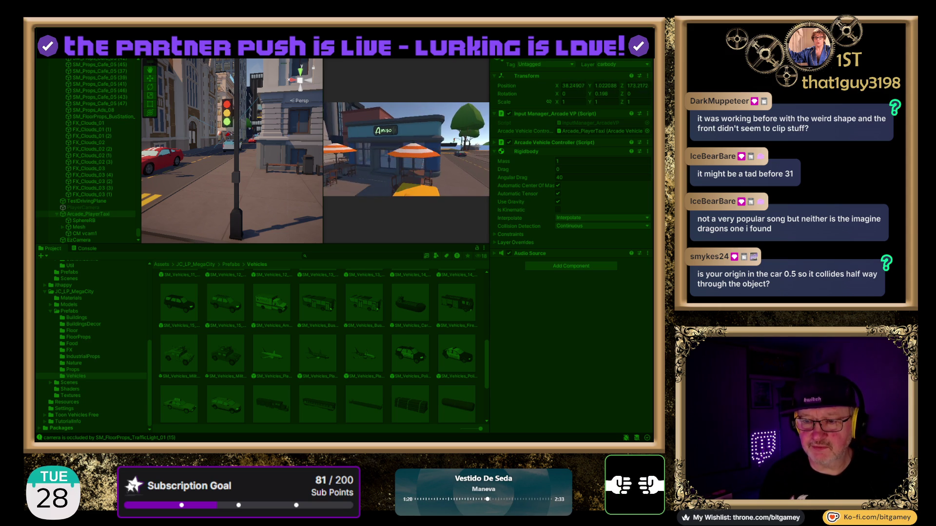
{"action": "key", "text": "s"}
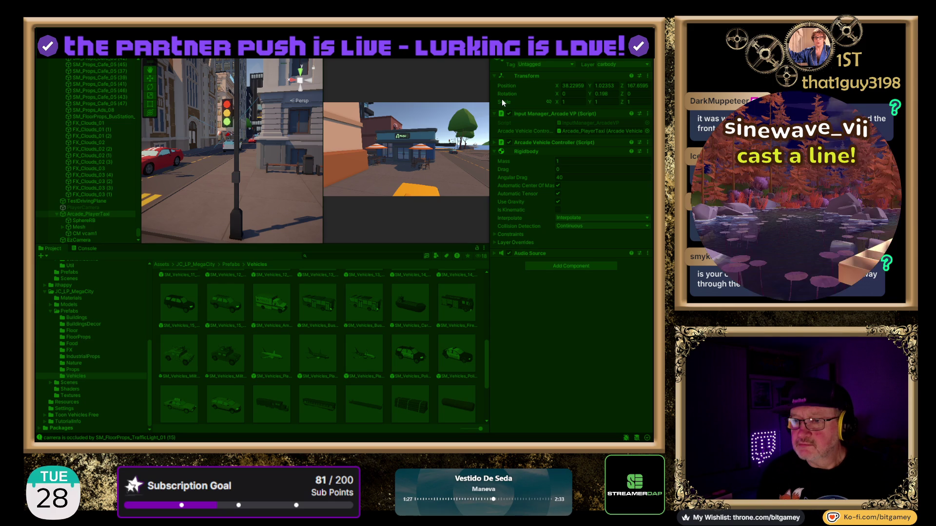
{"action": "left_click", "coordinate": [85, 221]}
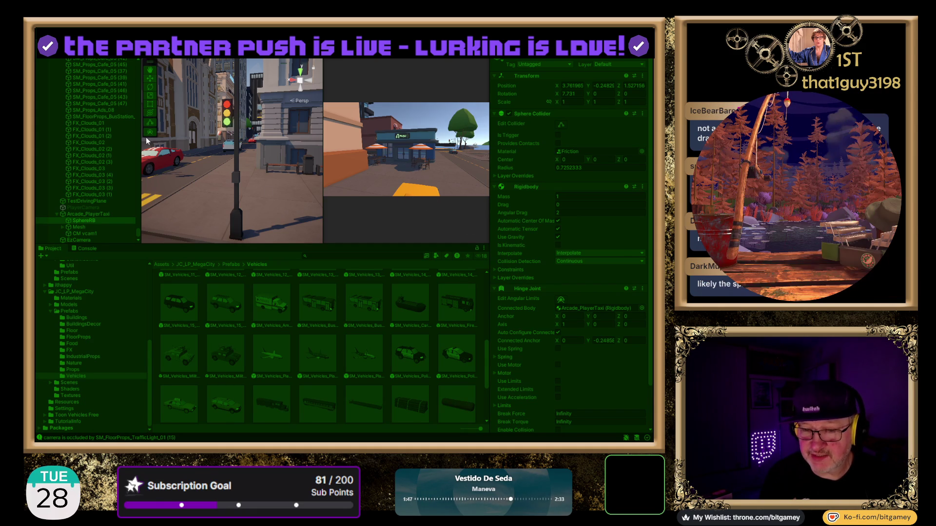
Step: Frame the taxi in the Scene view and nudge it forward toward the cafe
{"action": "double_click", "coordinate": [90, 215]}
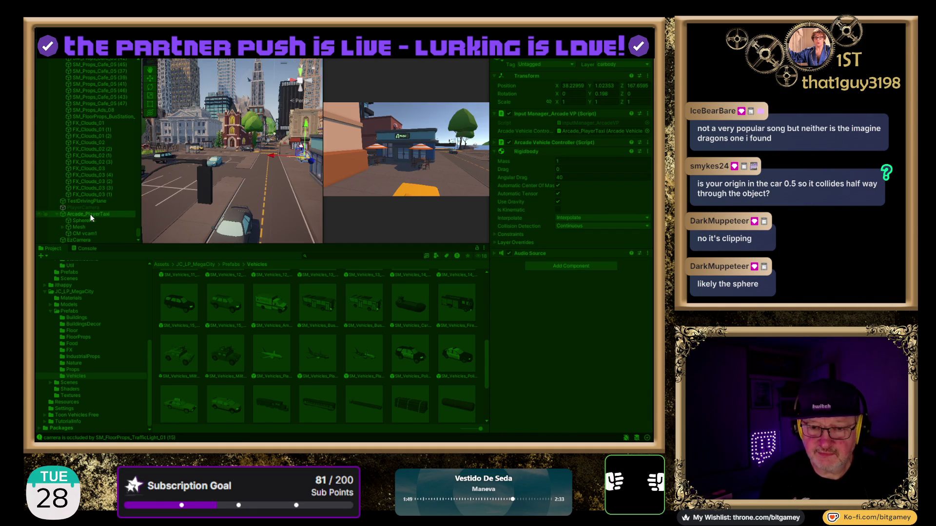
{"action": "key", "text": "f"}
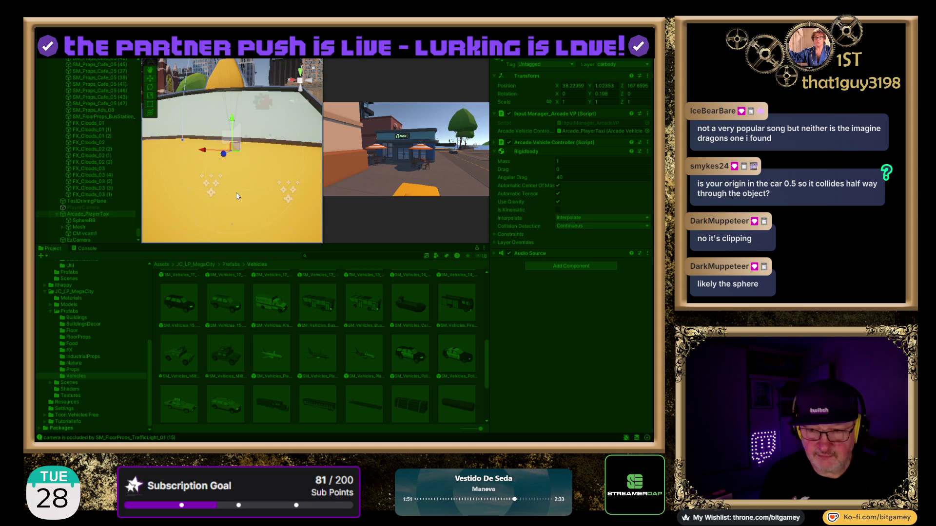
{"action": "scroll", "coordinate": [250, 161], "scroll_direction": "down", "scroll_amount": 3}
{"action": "mouse_move", "coordinate": [248, 156]}
{"action": "left_mouse_down"}
{"action": "mouse_move", "coordinate": [207, 184]}
{"action": "mouse_move", "coordinate": [224, 157]}
{"action": "mouse_move", "coordinate": [254, 196]}
{"action": "mouse_move", "coordinate": [271, 199]}
{"action": "left_mouse_up"}
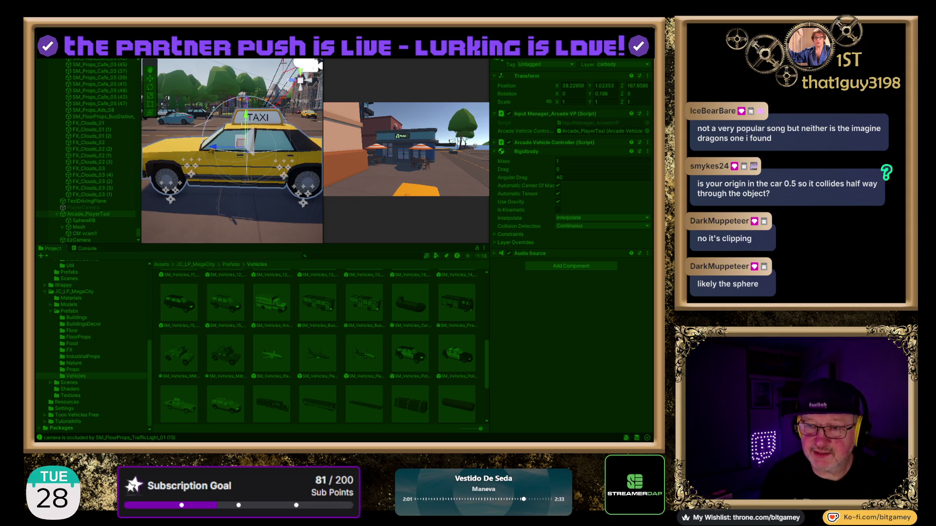
{"action": "key", "text": "w"}
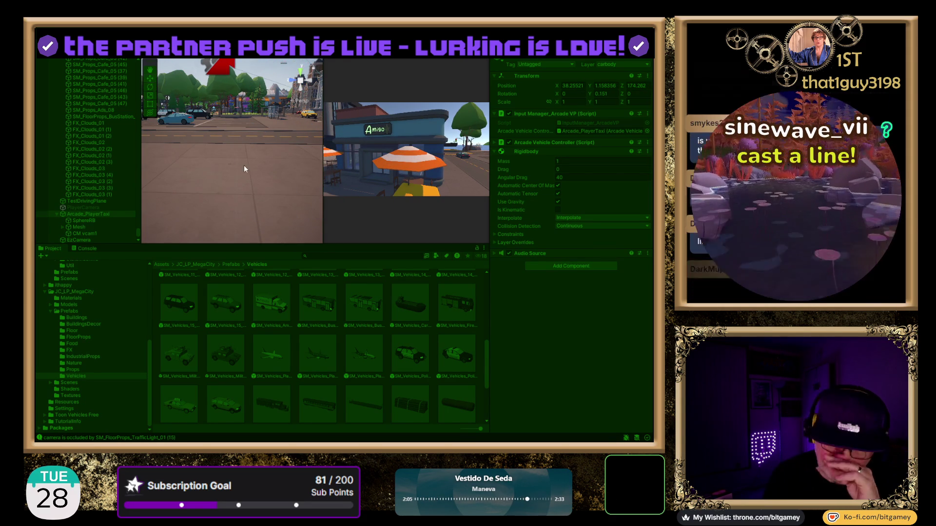
{"action": "left_click_drag", "start_coordinate": [243, 165], "coordinate": [310, 167]}
{"action": "key", "text": "f"}
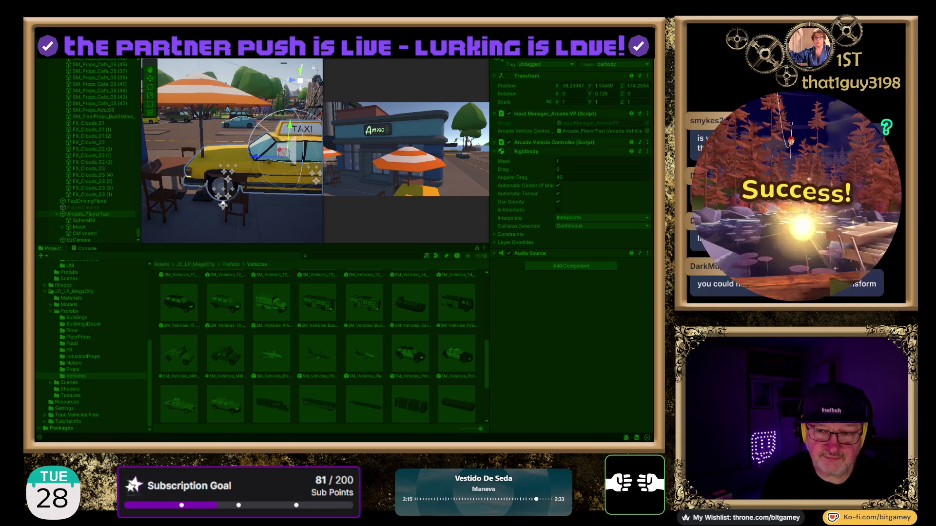
Step: Select the cafe chair the taxi clips together with SphereRB
{"action": "left_click", "coordinate": [241, 184]}
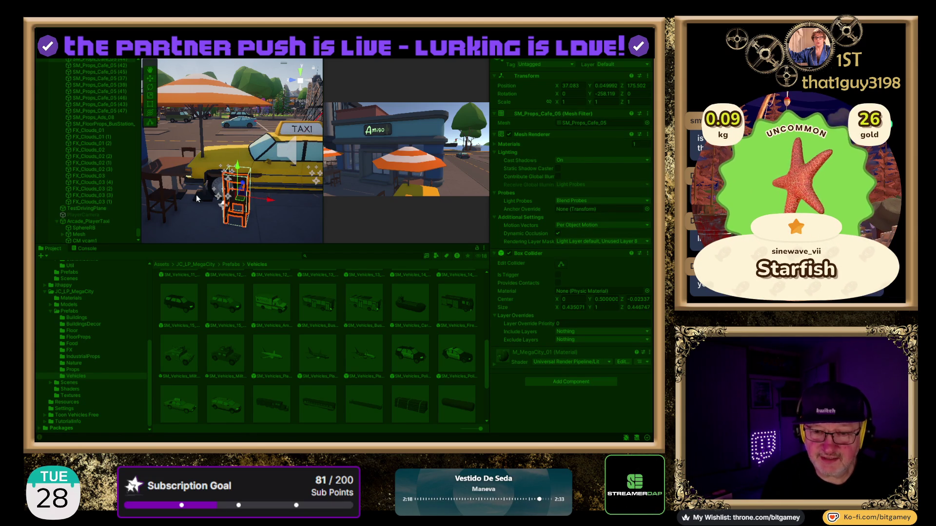
{"action": "left_click", "coordinate": [96, 222]}
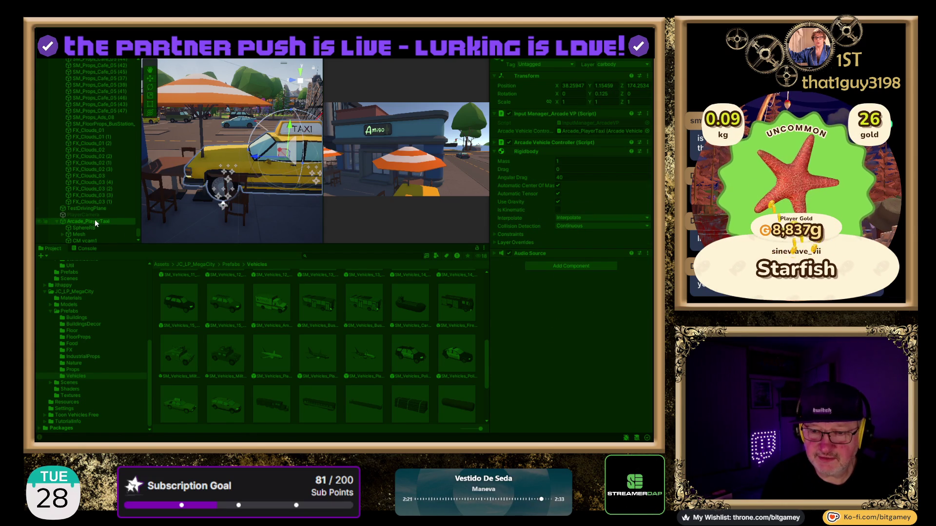
{"action": "left_click", "coordinate": [240, 205]}
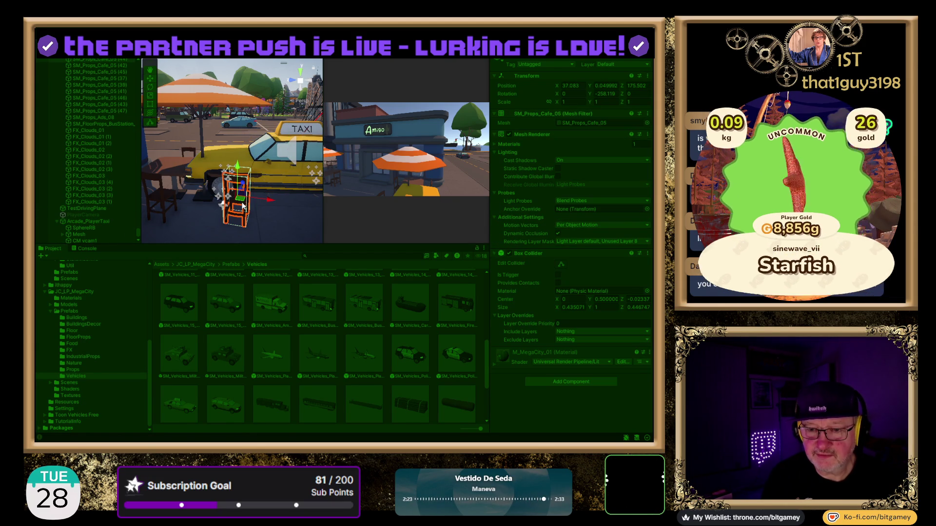
{"action": "left_click", "coordinate": [95, 228], "text": "ctrl"}
{"action": "mouse_move", "coordinate": [317, 215]}
{"action": "left_mouse_down"}
{"action": "mouse_move", "coordinate": [205, 242]}
{"action": "mouse_move", "coordinate": [289, 117]}
{"action": "mouse_move", "coordinate": [230, 122]}
{"action": "mouse_move", "coordinate": [236, 208]}
{"action": "left_mouse_up"}
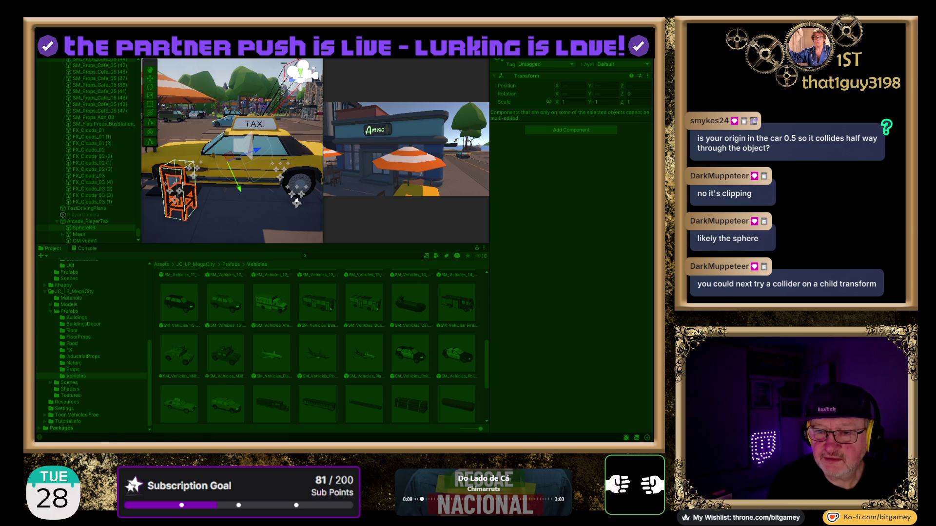
Step: Stop Play mode, frame Arcade_PlayerTaxi and select its body mesh from above
{"action": "key", "text": "ctrl+p"}
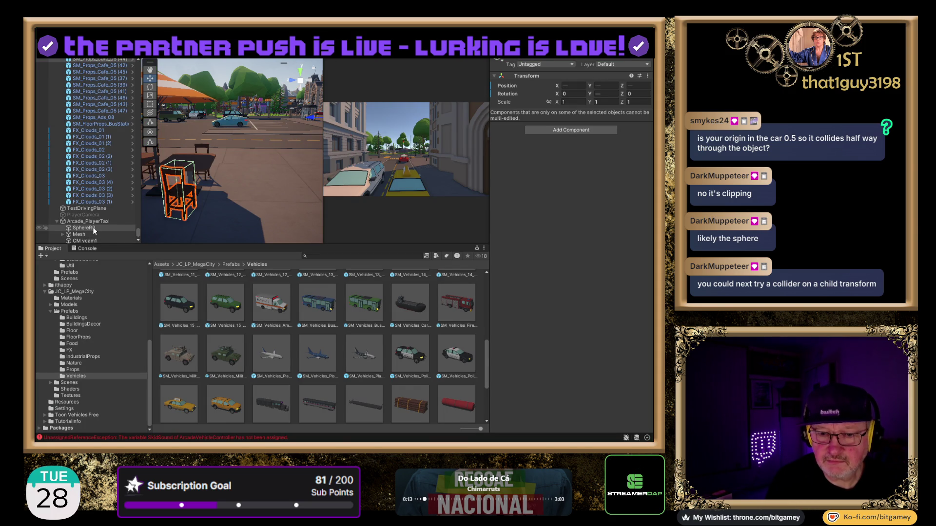
{"action": "double_click", "coordinate": [81, 221]}
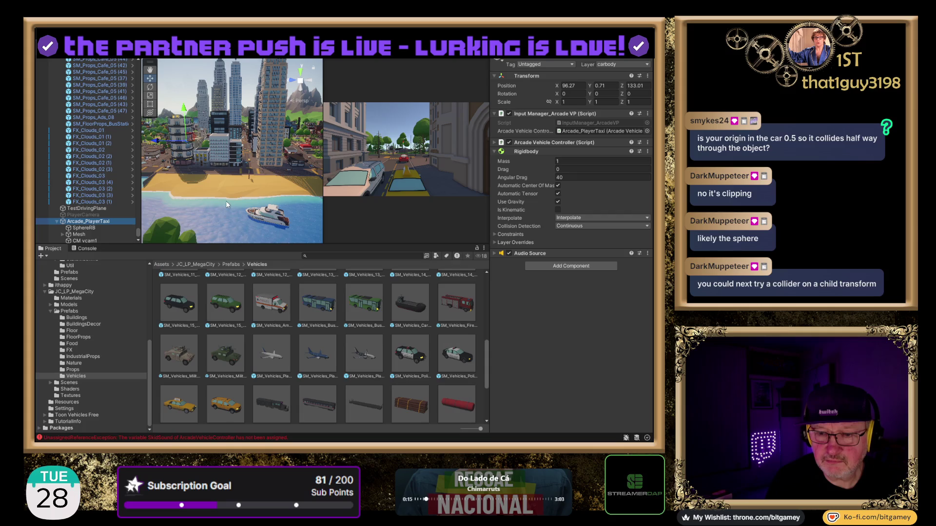
{"action": "key", "text": "f"}
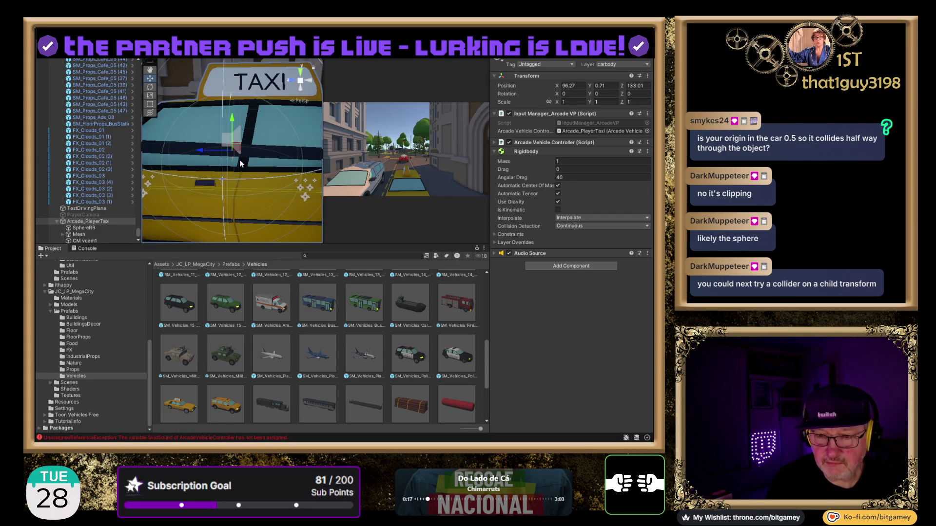
{"action": "mouse_move", "coordinate": [247, 133]}
{"action": "left_mouse_down"}
{"action": "mouse_move", "coordinate": [247, 124]}
{"action": "mouse_move", "coordinate": [283, 121]}
{"action": "left_mouse_up"}
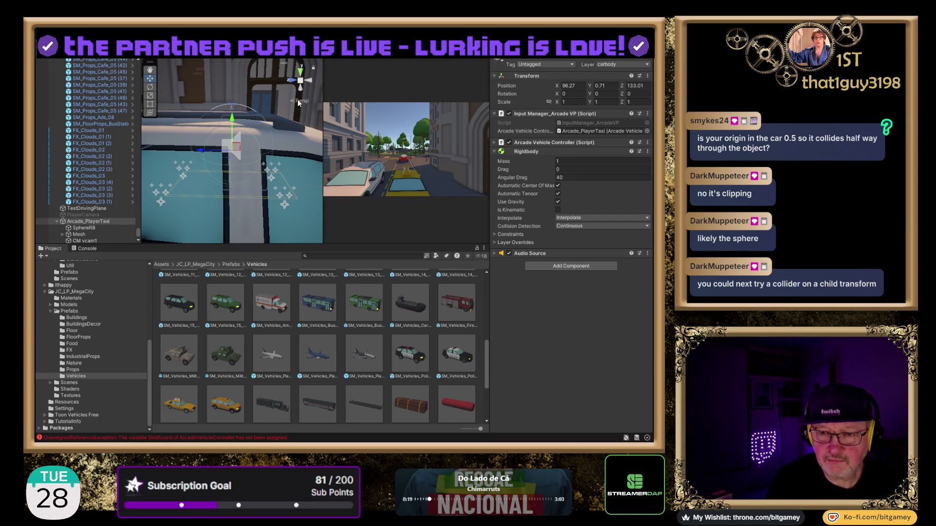
{"action": "left_click", "coordinate": [288, 107]}
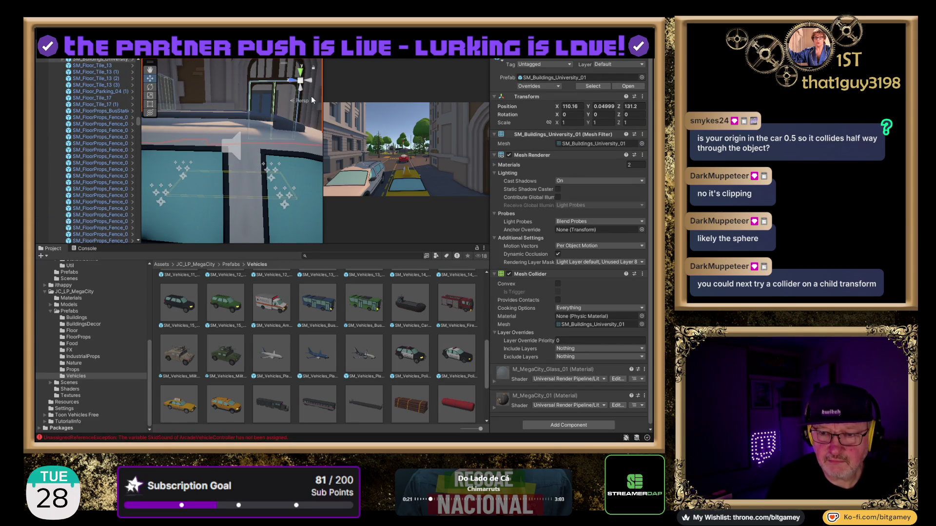
{"action": "mouse_move", "coordinate": [192, 204]}
{"action": "left_mouse_down"}
{"action": "mouse_move", "coordinate": [244, 136]}
{"action": "mouse_move", "coordinate": [292, 125]}
{"action": "mouse_move", "coordinate": [212, 149]}
{"action": "left_mouse_up"}
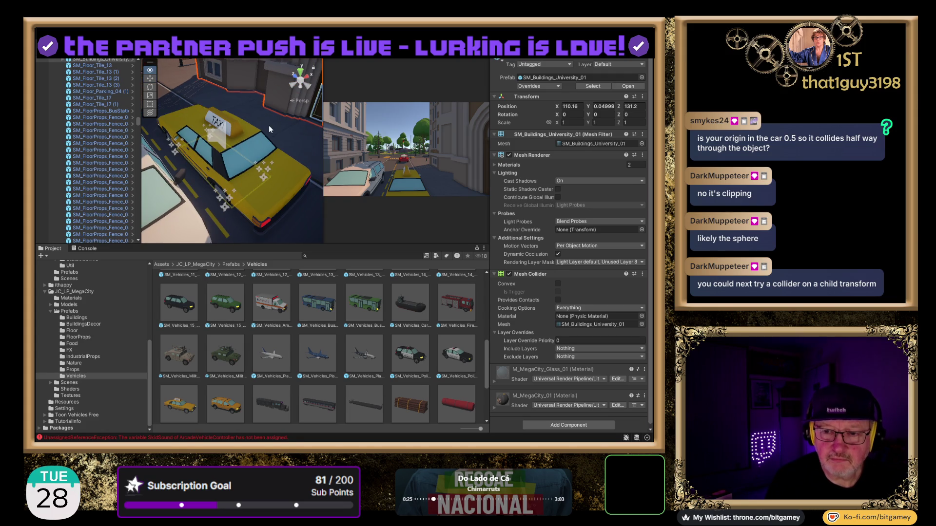
{"action": "left_click_drag", "start_coordinate": [269, 130], "coordinate": [273, 117]}
{"action": "left_click", "coordinate": [291, 128]}
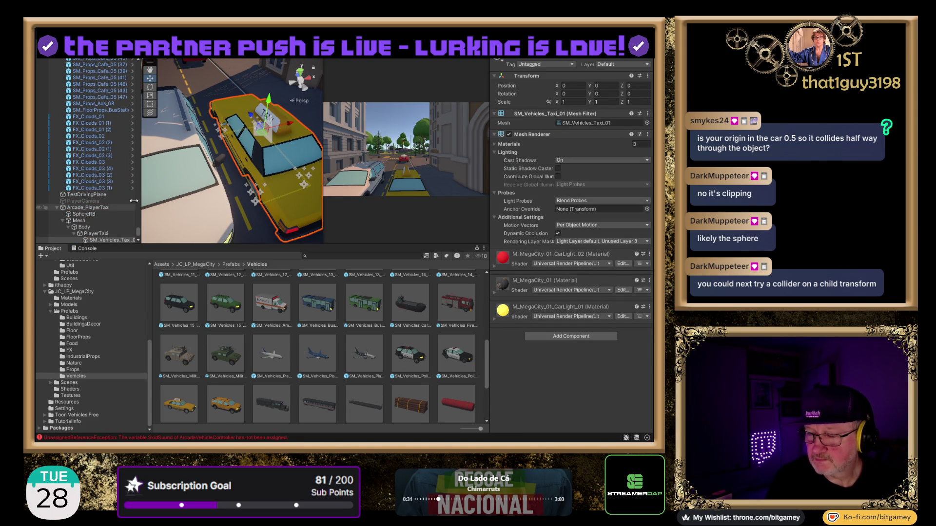
Step: Collapse the Body, Mesh and Arcade_PlayerTaxi branches and select the taxi root
{"action": "scroll", "coordinate": [119, 199], "scroll_direction": "down", "scroll_amount": 3}
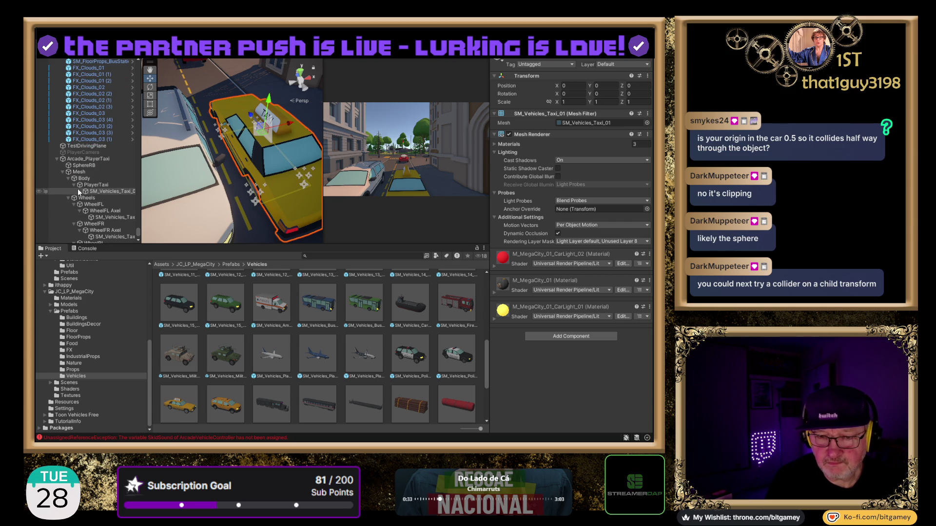
{"action": "left_click", "coordinate": [68, 178]}
{"action": "left_click", "coordinate": [62, 172]}
{"action": "left_click", "coordinate": [57, 214]}
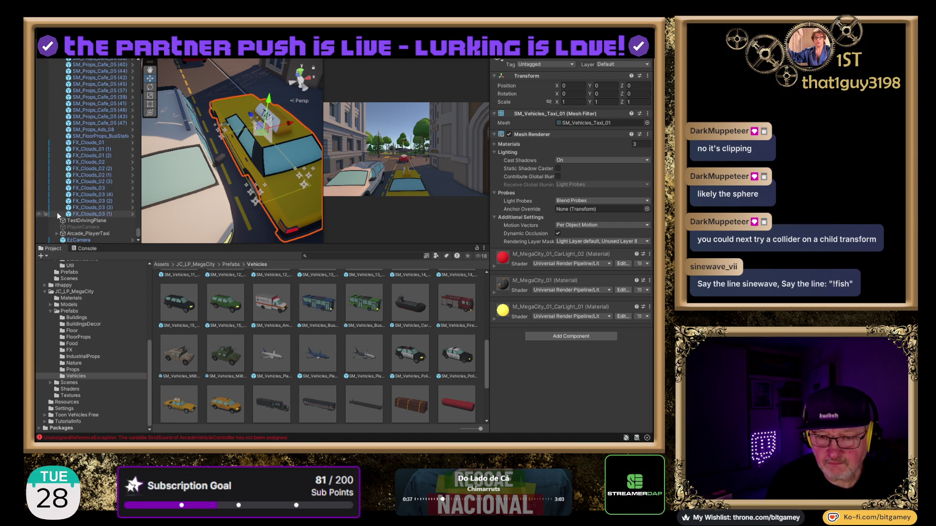
{"action": "left_click", "coordinate": [98, 235]}
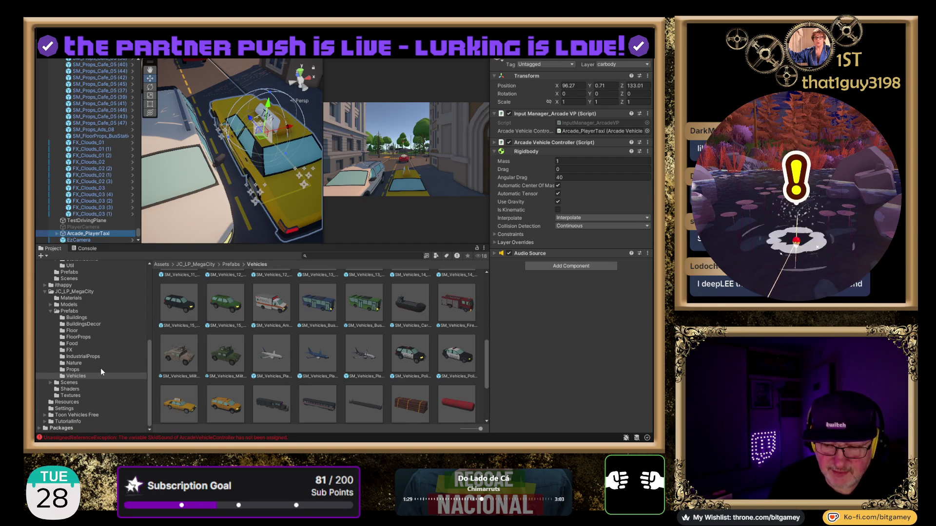
Step: Read the SkidSound error traces in the Console, clear them, then select Arcade_PlayerTaxi
{"action": "left_click", "coordinate": [87, 249]}
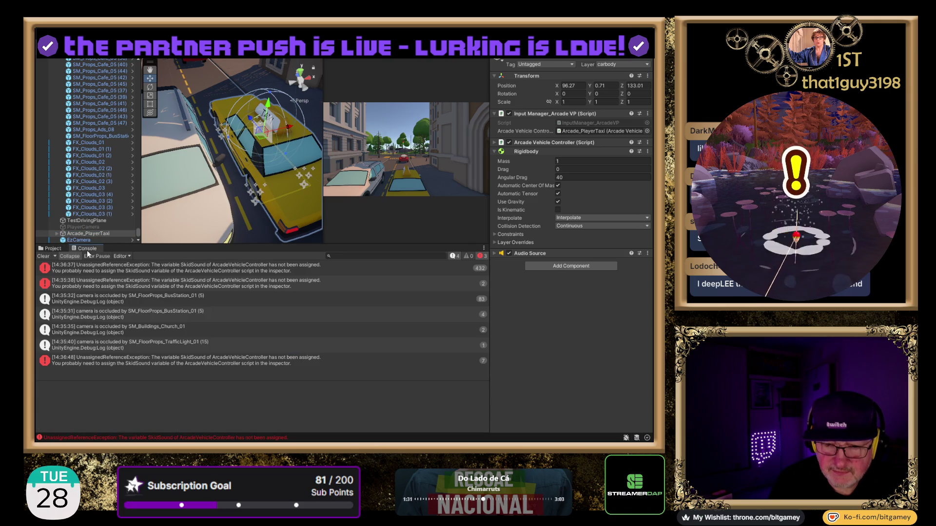
{"action": "left_click", "coordinate": [261, 273]}
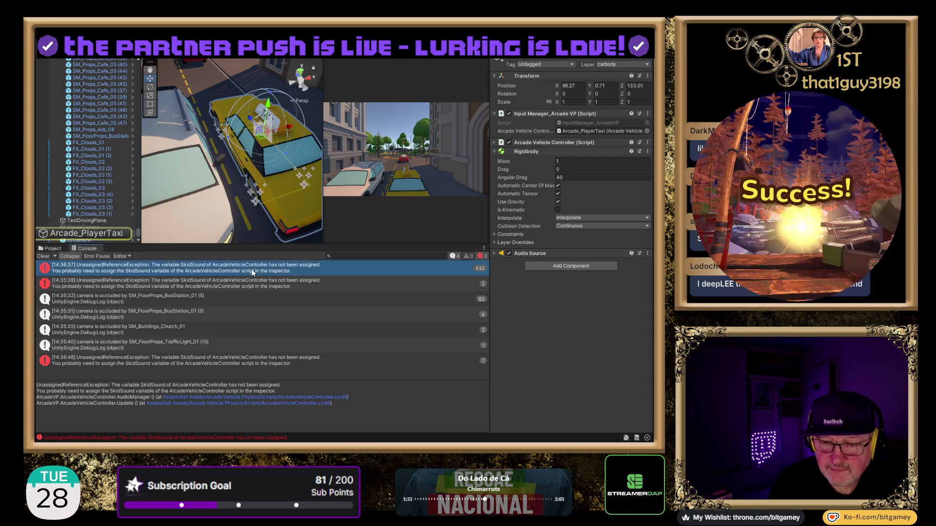
{"action": "left_click", "coordinate": [262, 282]}
{"action": "left_click", "coordinate": [243, 359]}
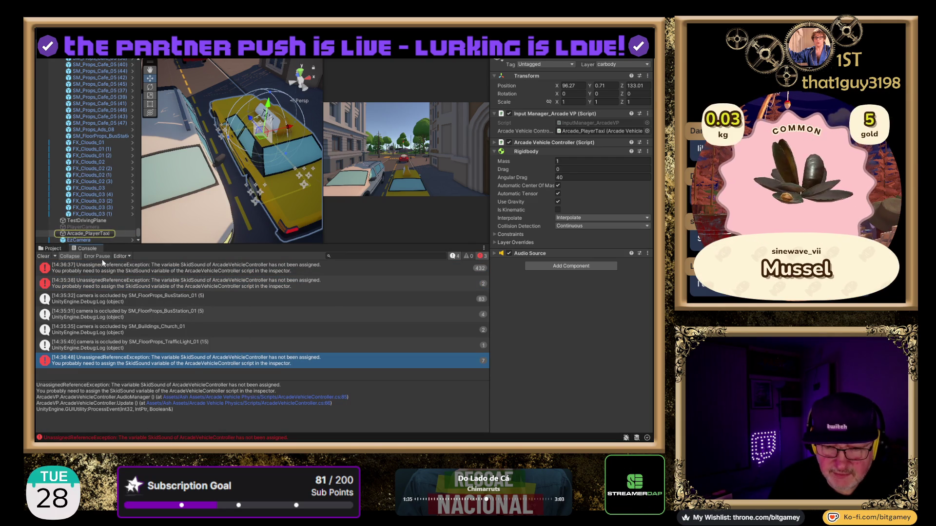
{"action": "left_click", "coordinate": [44, 256]}
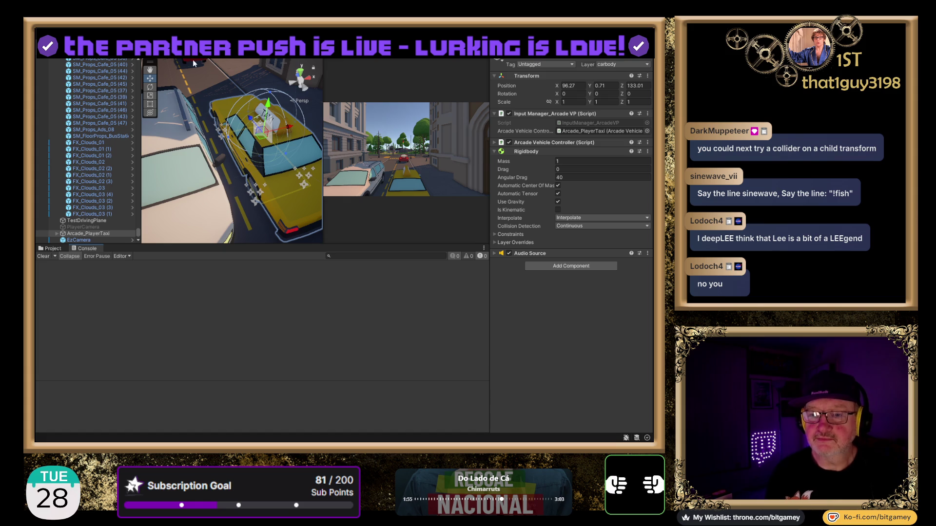
{"action": "scroll", "coordinate": [204, 107], "scroll_direction": "down", "scroll_amount": 5}
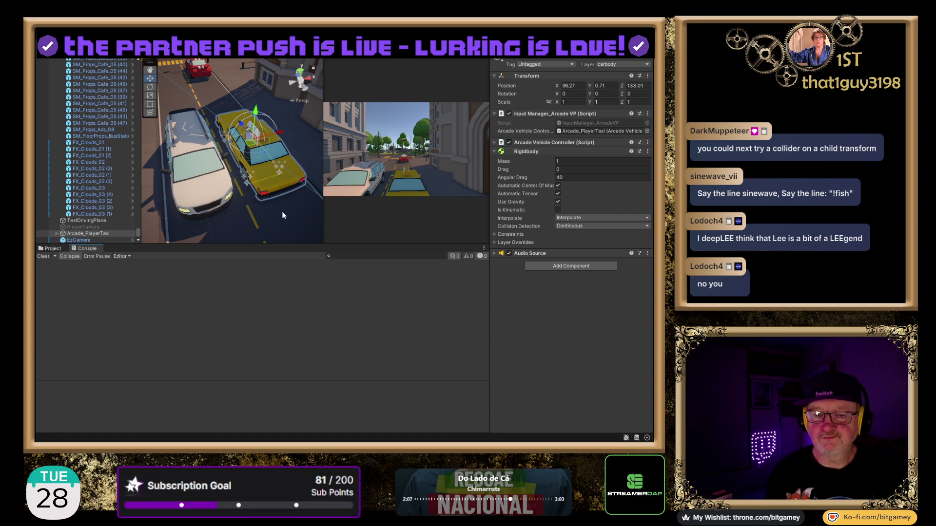
{"action": "left_click", "coordinate": [57, 234]}
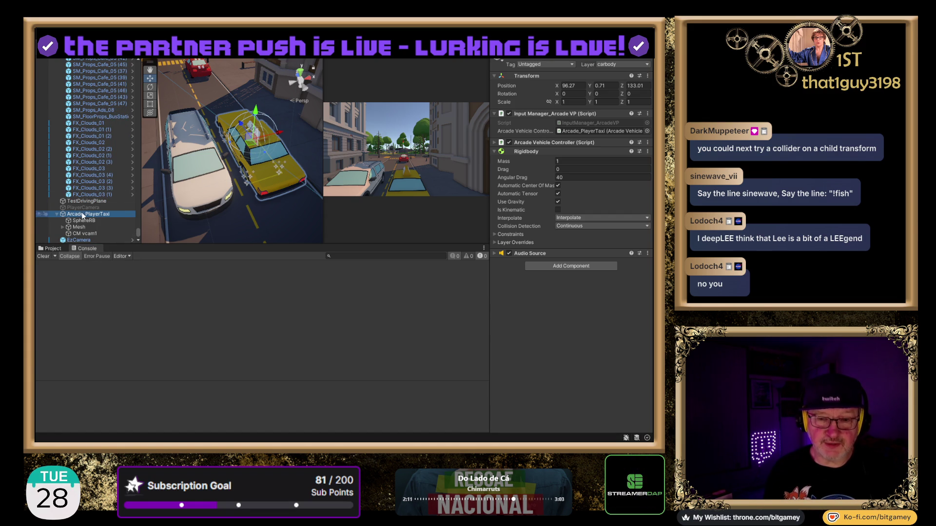
{"action": "left_click", "coordinate": [93, 223]}
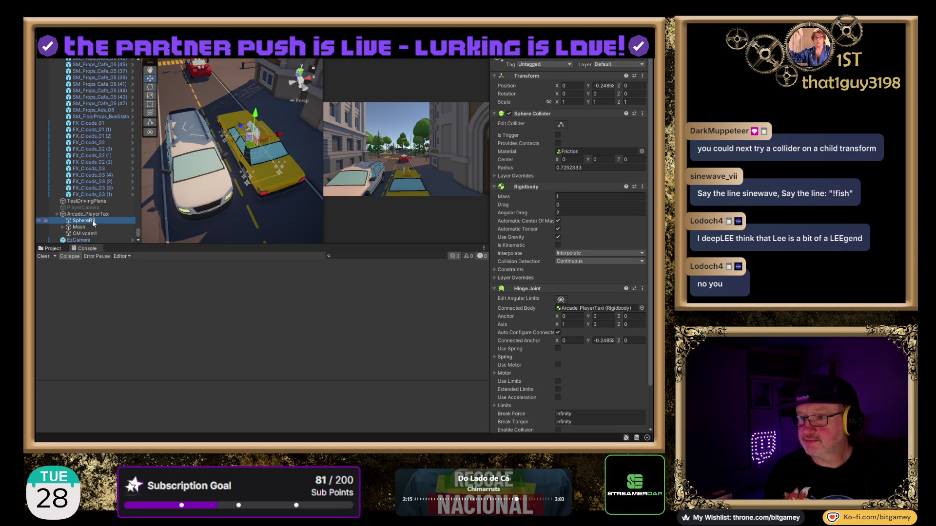
{"action": "scroll", "coordinate": [526, 343], "scroll_direction": "down", "scroll_amount": 2}
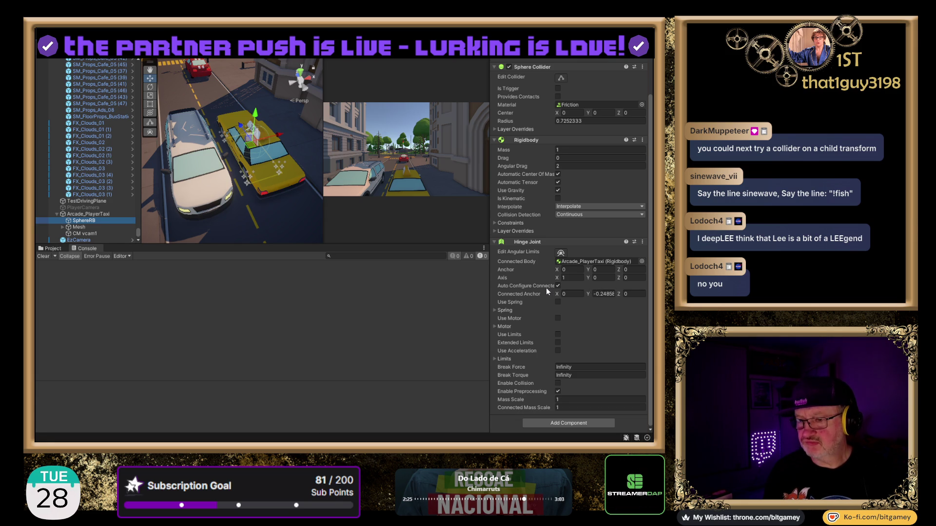
{"action": "scroll", "coordinate": [533, 314], "scroll_direction": "up", "scroll_amount": 2}
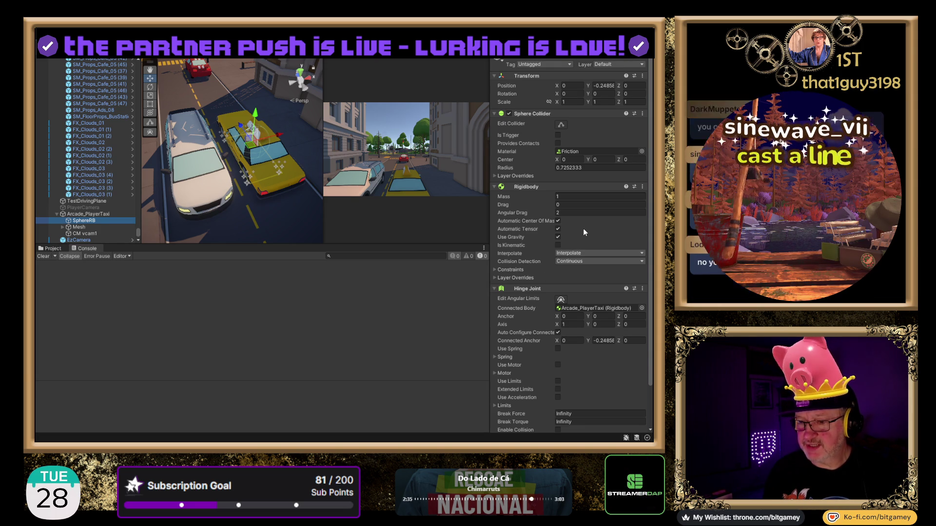
{"action": "scroll", "coordinate": [583, 229], "scroll_direction": "down", "scroll_amount": 3}
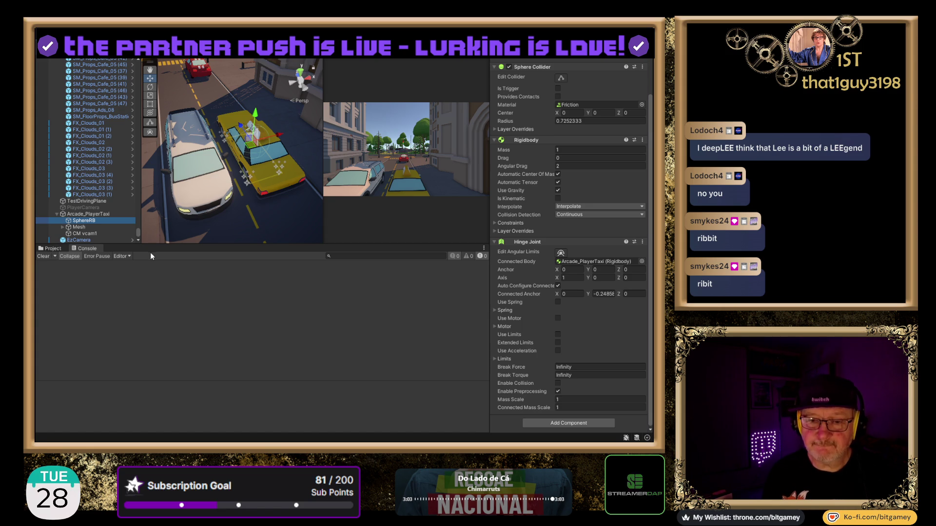
{"action": "left_click", "coordinate": [81, 215]}
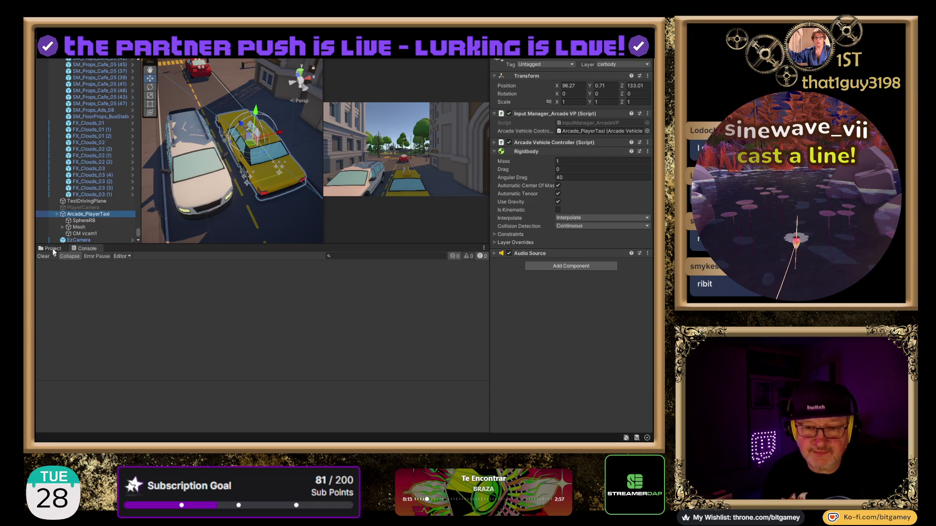
Step: Drag SM_Vehicles_Taxi_01 from Prefabs > Vehicles into the Hierarchy and expand its parts
{"action": "left_click", "coordinate": [54, 250]}
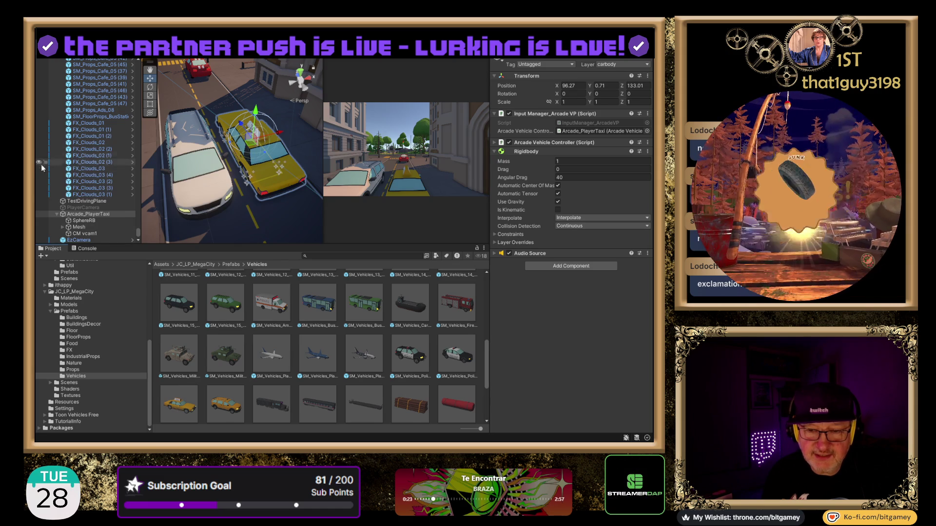
{"action": "left_click", "coordinate": [57, 214]}
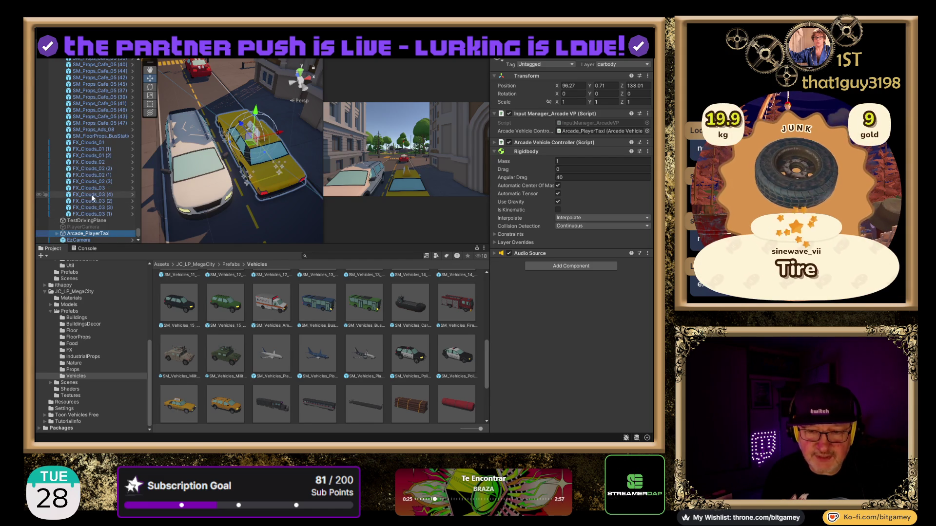
{"action": "mouse_move", "coordinate": [178, 405]}
{"action": "left_mouse_down"}
{"action": "mouse_move", "coordinate": [122, 292]}
{"action": "mouse_move", "coordinate": [83, 239]}
{"action": "left_mouse_up"}
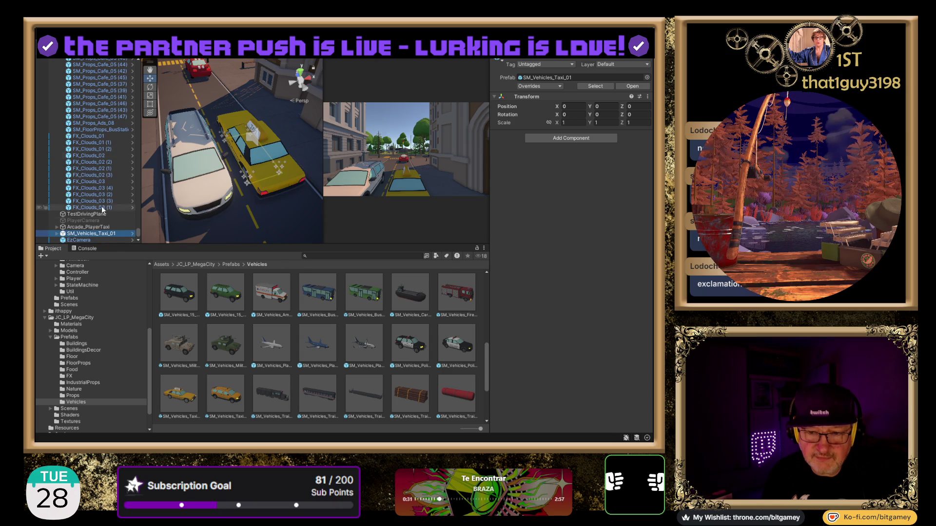
{"action": "left_click", "coordinate": [57, 233]}
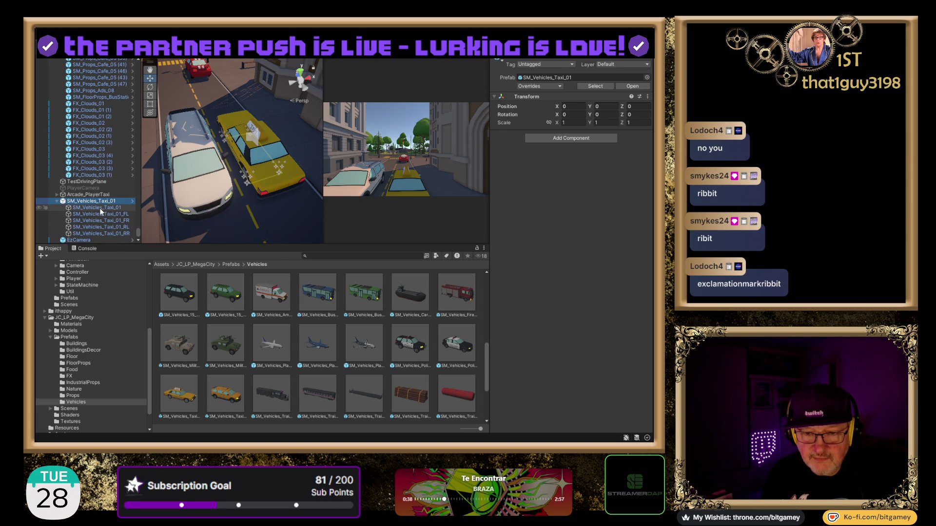
Step: Inspect the taxi's body and wheel meshes, then frame SM_Vehicles_Taxi_01 in the scene
{"action": "left_click", "coordinate": [99, 208]}
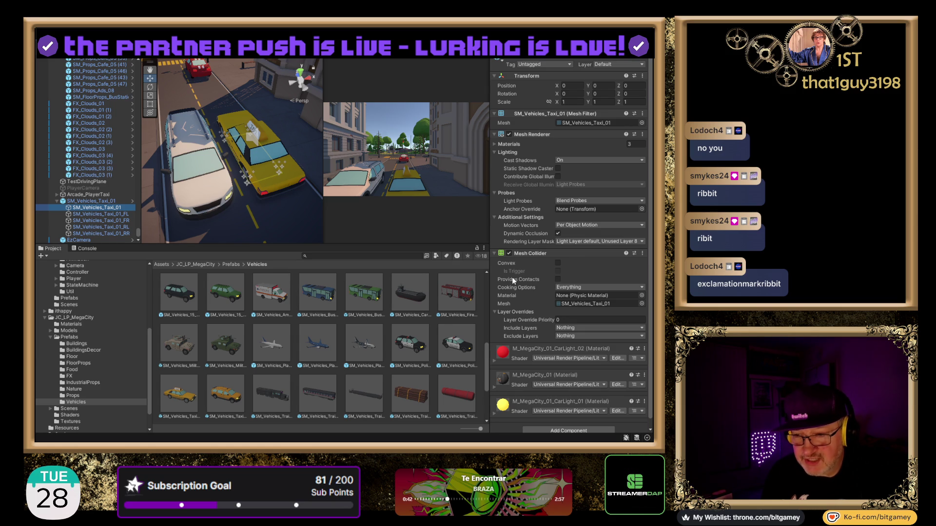
{"action": "left_click", "coordinate": [104, 213]}
{"action": "key", "text": "Down"}
{"action": "key", "text": "Down"}
{"action": "key", "text": "Down"}
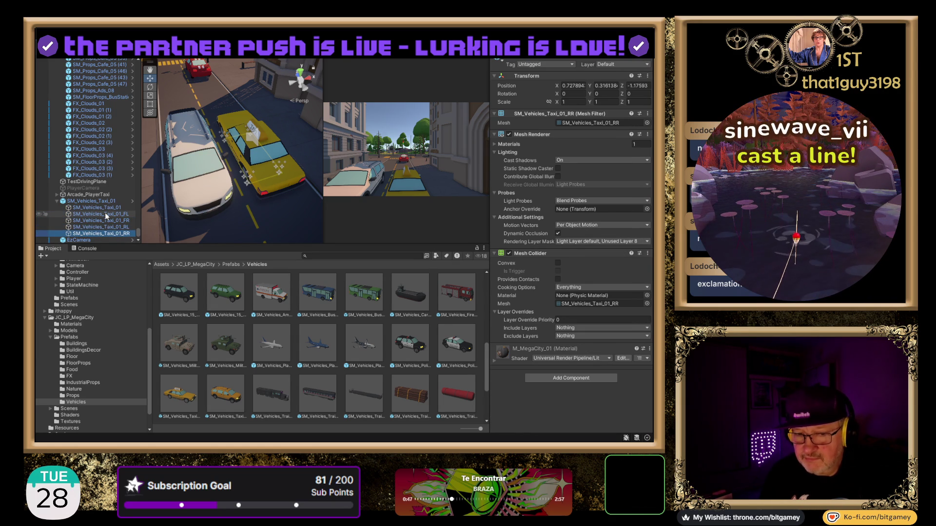
{"action": "key", "text": "Up"}
{"action": "key", "text": "Up"}
{"action": "key", "text": "Up"}
{"action": "key", "text": "Up"}
{"action": "key", "text": "Up"}
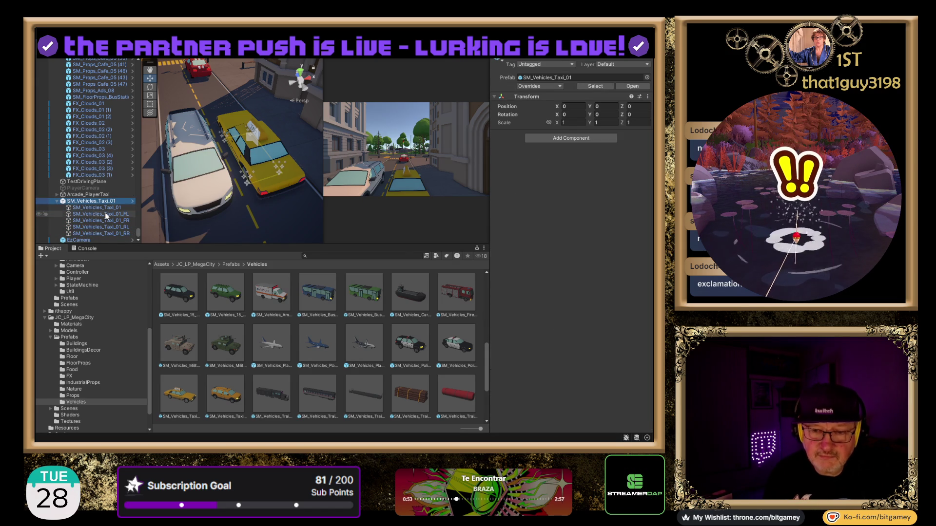
{"action": "double_click", "coordinate": [92, 203]}
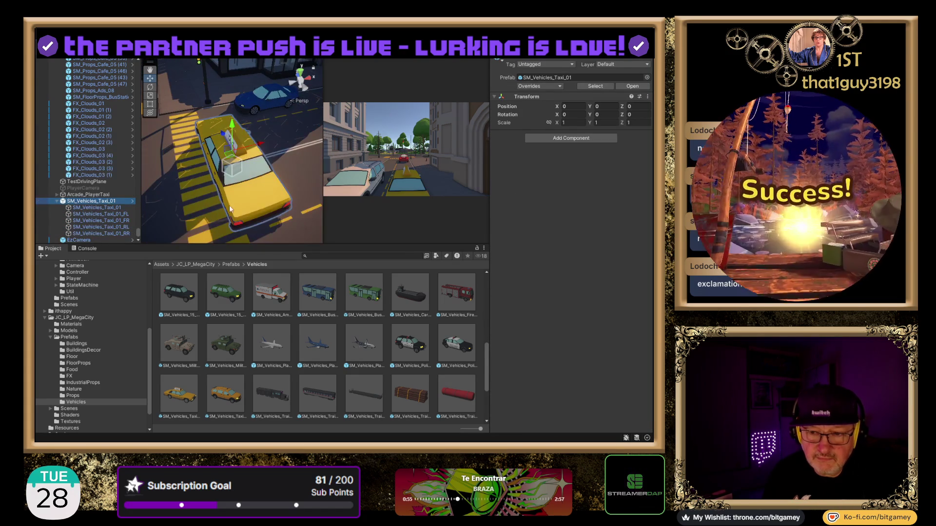
Step: Step through the FL, FR and RR wheels and body, then delete SM_Vehicles_Taxi_01
{"action": "left_click", "coordinate": [108, 215]}
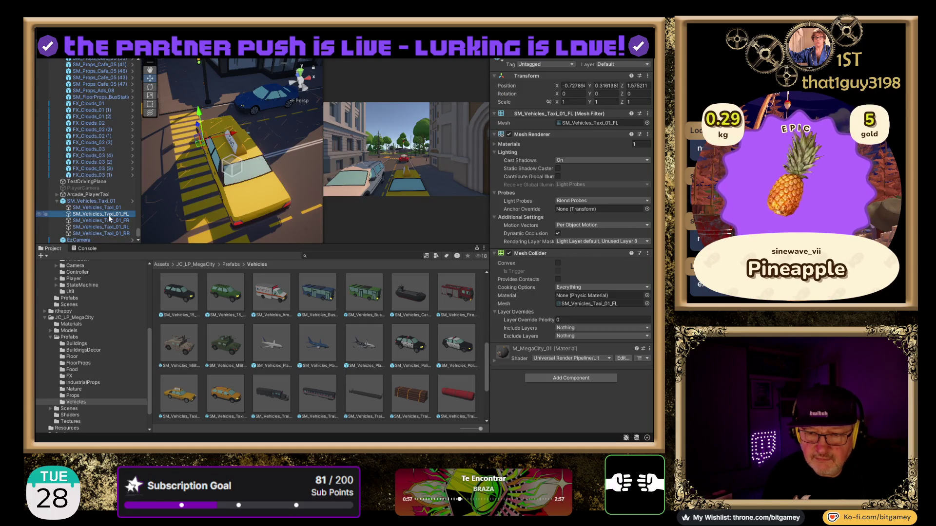
{"action": "key", "text": "Down"}
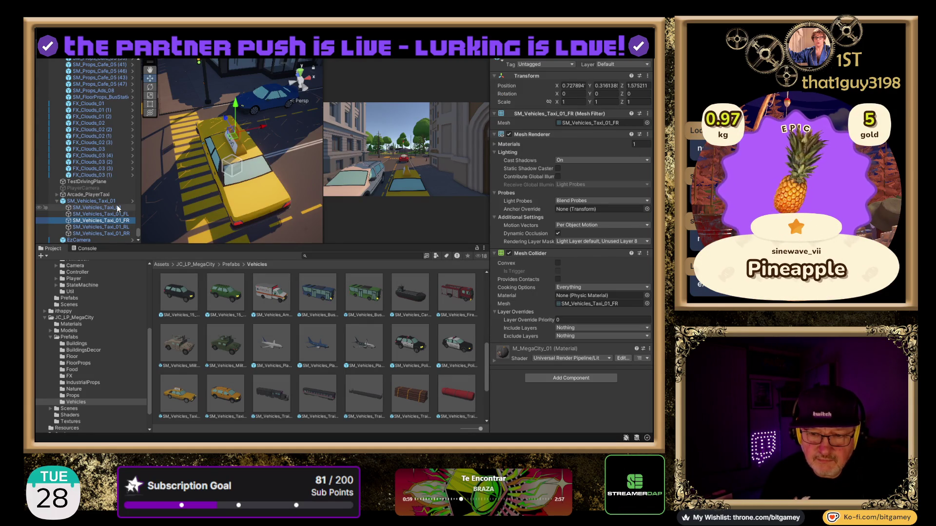
{"action": "key", "text": "Up"}
{"action": "key", "text": "Down"}
{"action": "key", "text": "Down"}
{"action": "key", "text": "Down"}
{"action": "key", "text": "Up"}
{"action": "key", "text": "Up"}
{"action": "key", "text": "Up"}
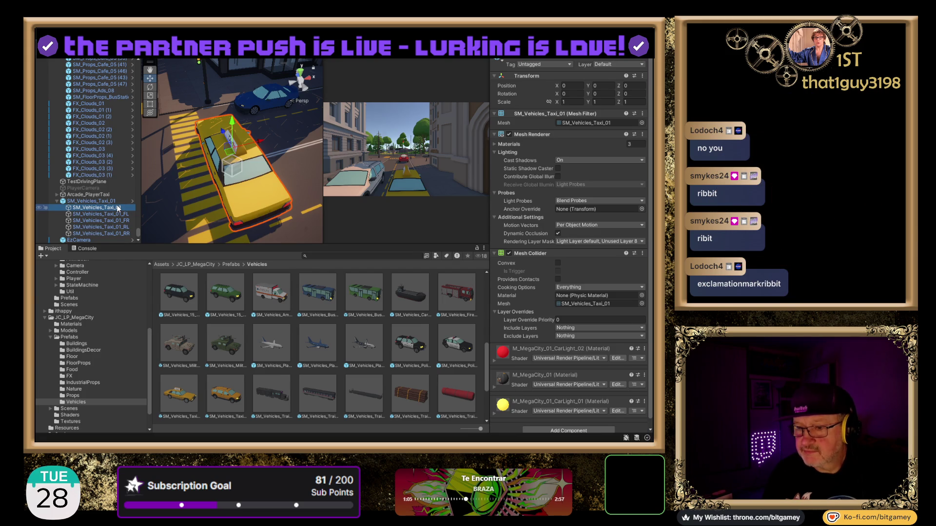
{"action": "key", "text": "Up"}
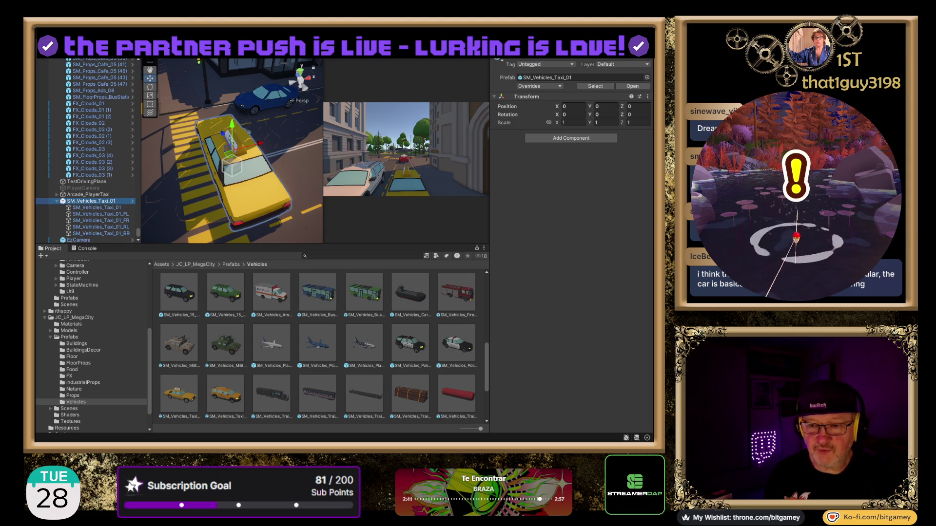
{"action": "left_click", "coordinate": [447, 108]}
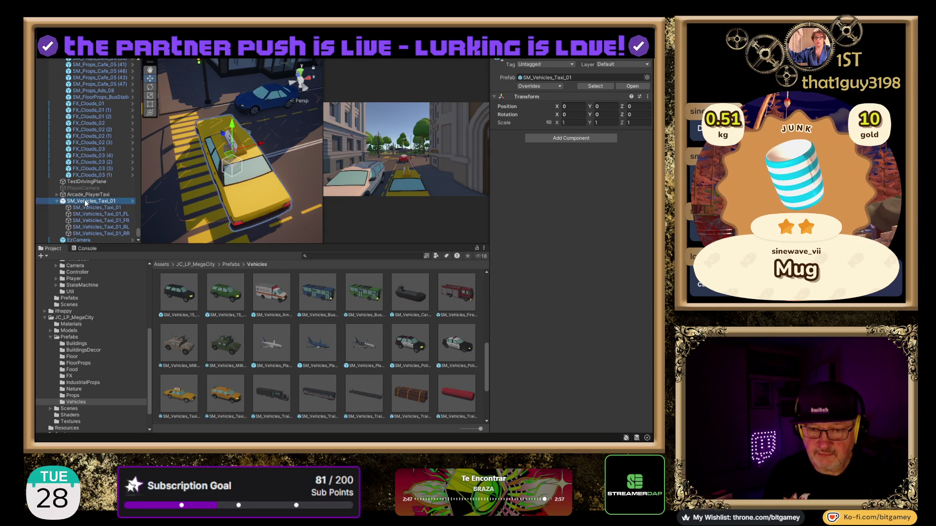
{"action": "key", "text": "Delete"}
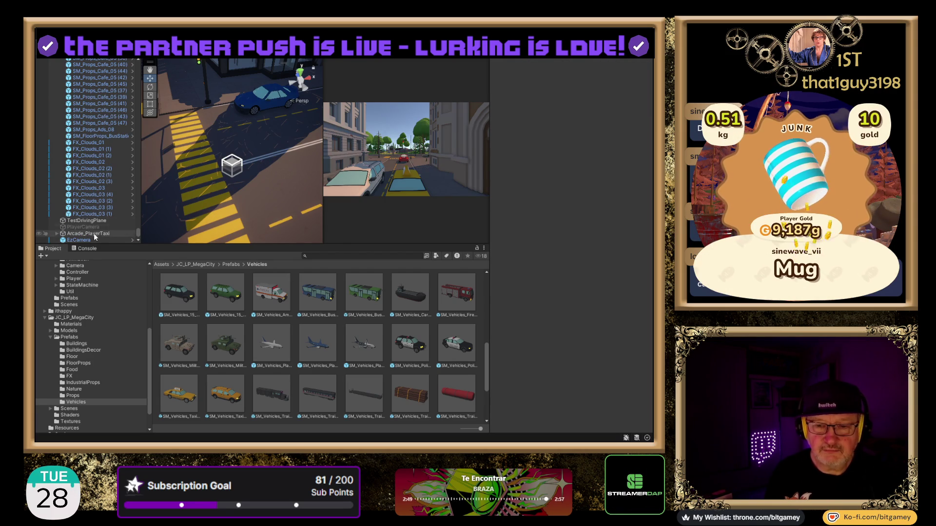
Step: Frame Arcade_PlayerTaxi up close from above and widen the Scene view
{"action": "double_click", "coordinate": [98, 234]}
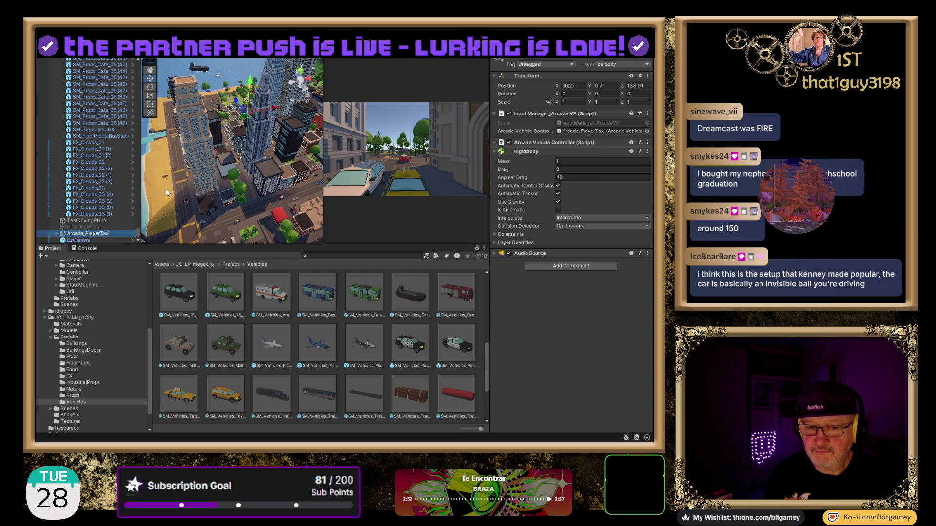
{"action": "key", "text": "f"}
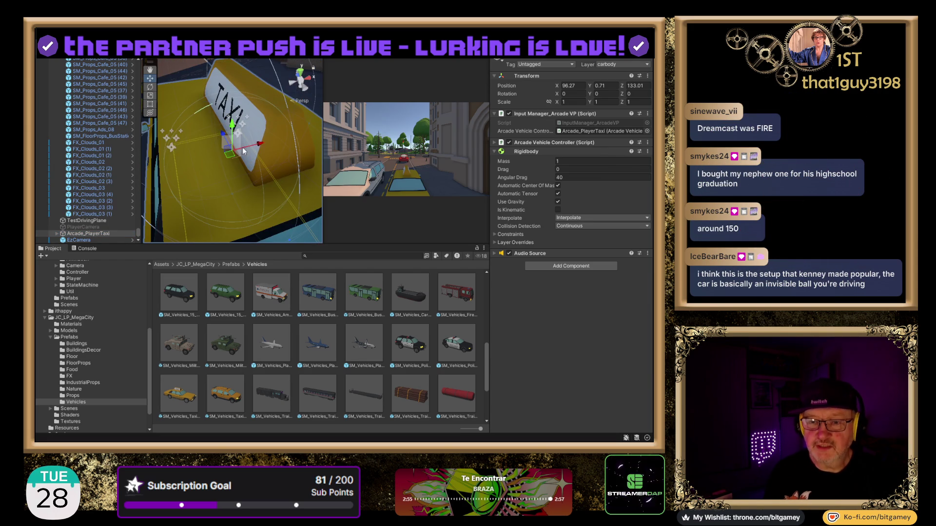
{"action": "scroll", "coordinate": [241, 152], "scroll_direction": "down", "scroll_amount": 5}
{"action": "mouse_move", "coordinate": [266, 121]}
{"action": "left_mouse_down"}
{"action": "mouse_move", "coordinate": [218, 150]}
{"action": "mouse_move", "coordinate": [158, 151]}
{"action": "left_mouse_up"}
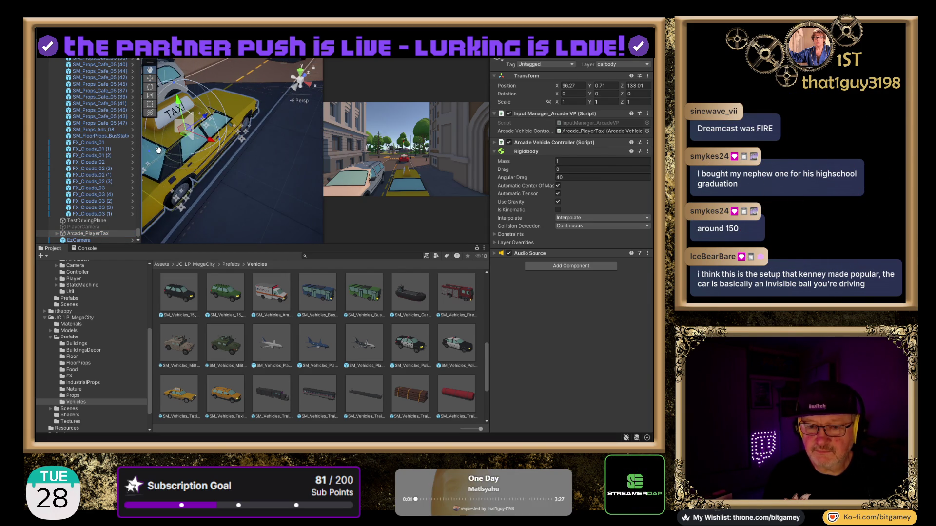
{"action": "mouse_move", "coordinate": [271, 168]}
{"action": "left_mouse_down"}
{"action": "mouse_move", "coordinate": [221, 154]}
{"action": "mouse_move", "coordinate": [240, 155]}
{"action": "left_mouse_up"}
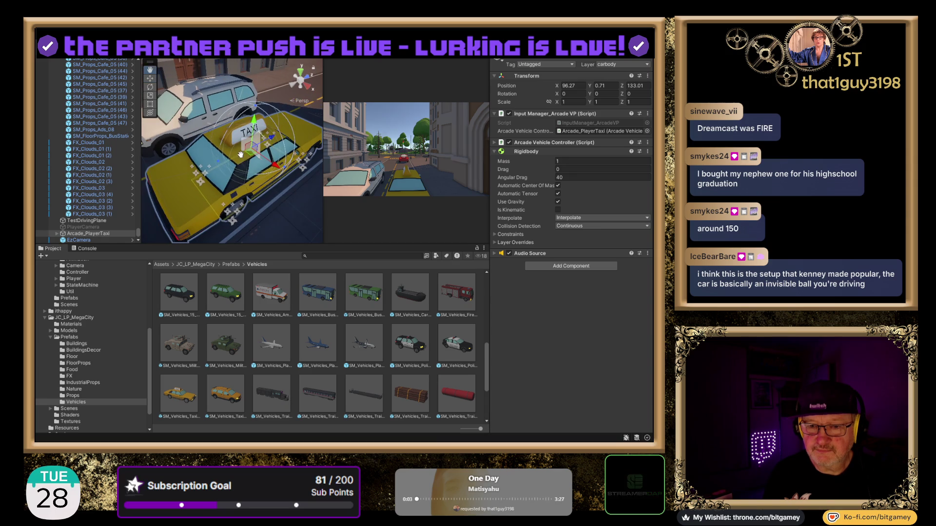
{"action": "left_click_drag", "start_coordinate": [324, 146], "coordinate": [369, 145]}
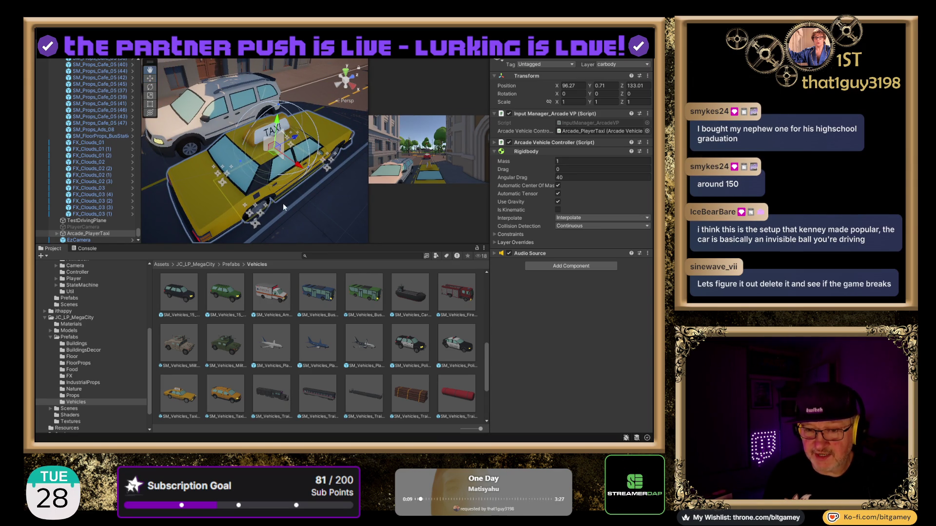
{"action": "left_click_drag", "start_coordinate": [283, 204], "coordinate": [285, 192]}
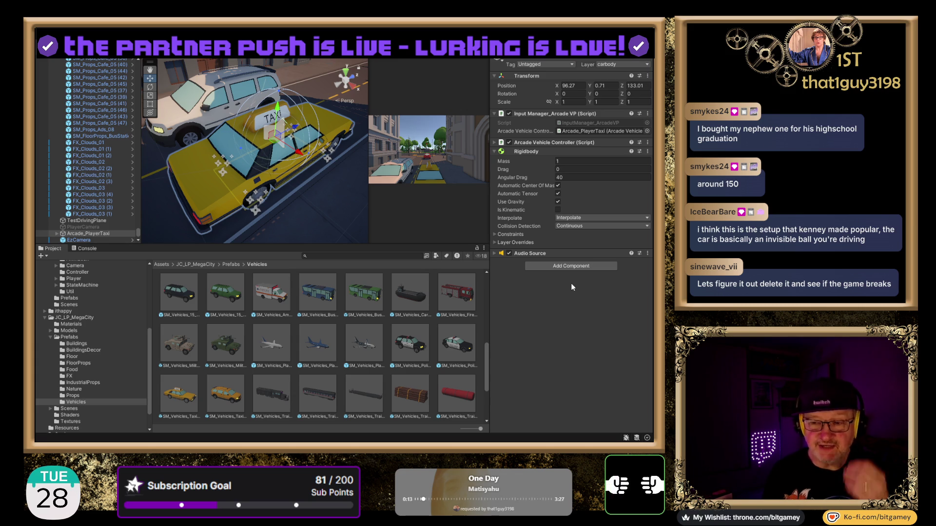
{"action": "left_click", "coordinate": [560, 266]}
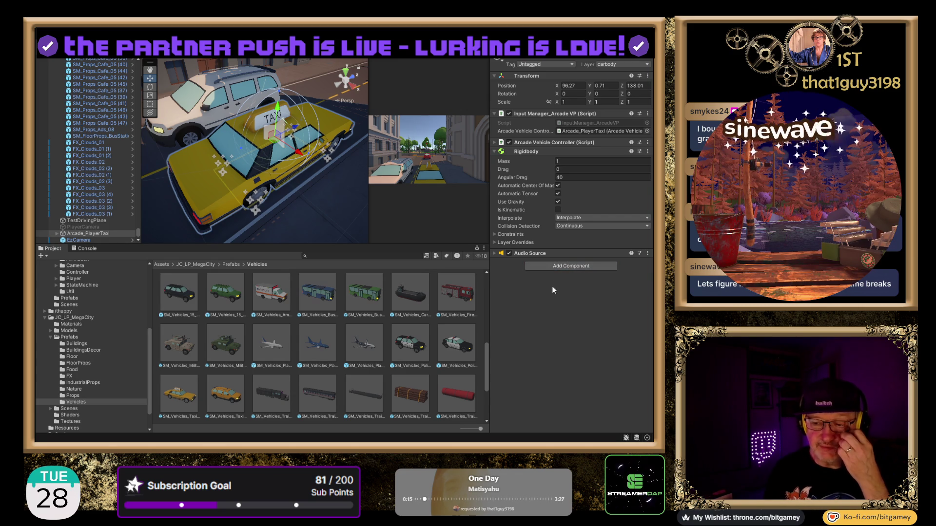
Step: Add a Box Collider to Arcade_PlayerTaxi and stretch it along X over the taxi
{"action": "left_click", "coordinate": [538, 296]}
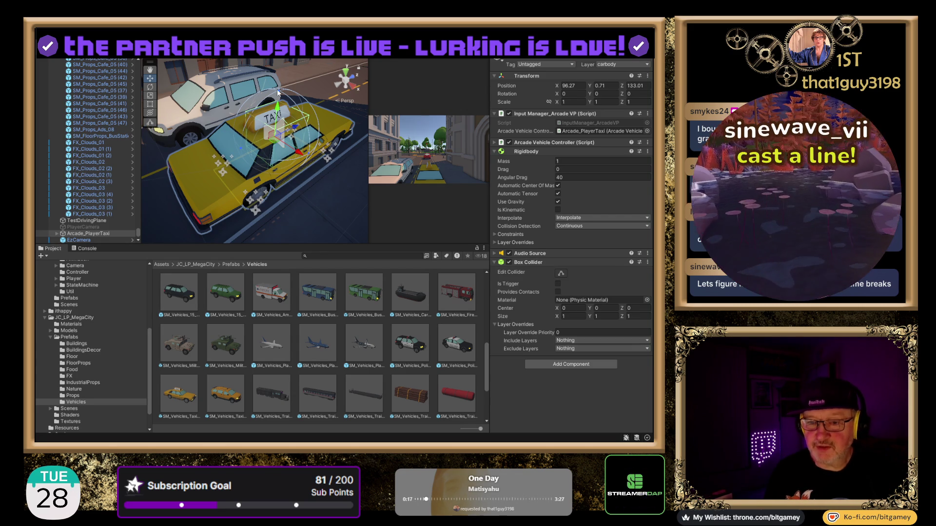
{"action": "mouse_move", "coordinate": [244, 88]}
{"action": "left_mouse_down"}
{"action": "mouse_move", "coordinate": [232, 80]}
{"action": "mouse_move", "coordinate": [234, 95]}
{"action": "left_mouse_up"}
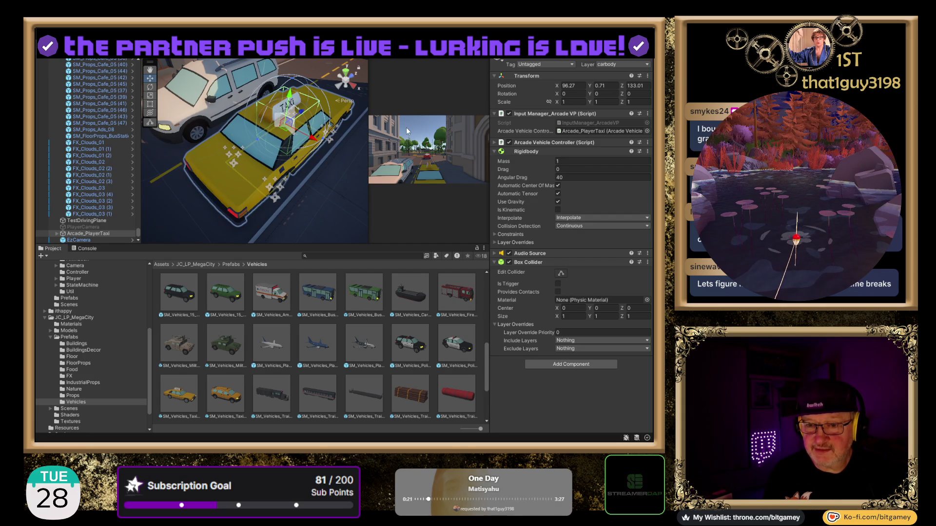
{"action": "left_click", "coordinate": [560, 273]}
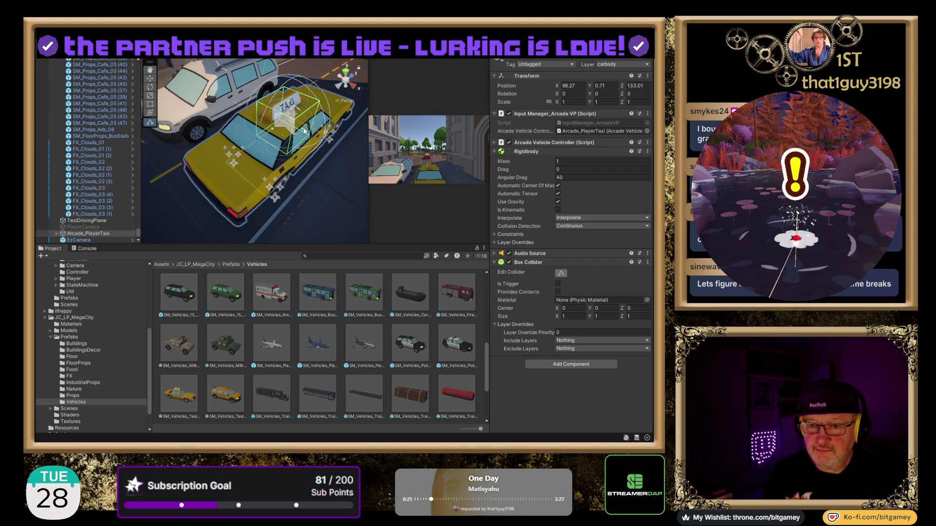
{"action": "mouse_move", "coordinate": [302, 131]}
{"action": "left_mouse_down"}
{"action": "mouse_move", "coordinate": [365, 151]}
{"action": "mouse_move", "coordinate": [320, 136]}
{"action": "mouse_move", "coordinate": [350, 148]}
{"action": "mouse_move", "coordinate": [338, 144]}
{"action": "left_mouse_up"}
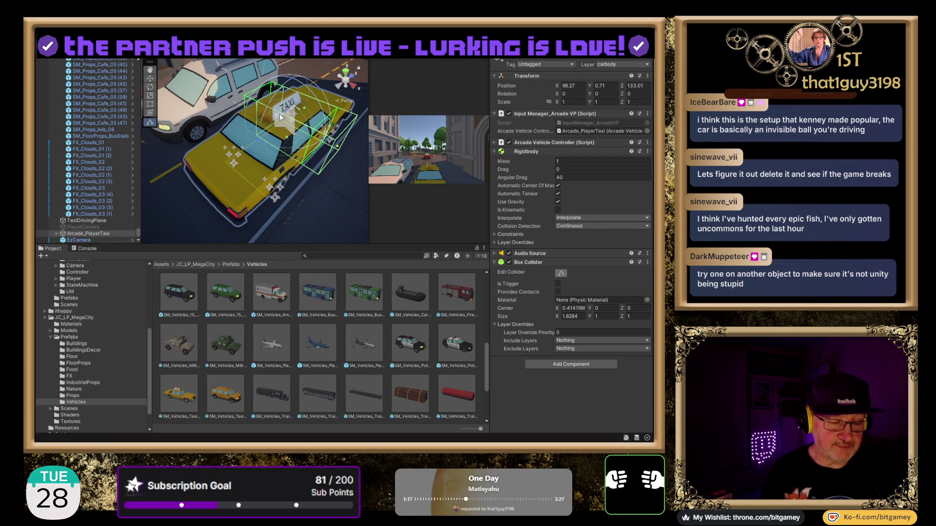
Step: Undo and redo the collider stretch to compare its fit around the taxi
{"action": "key", "text": "ctrl+z"}
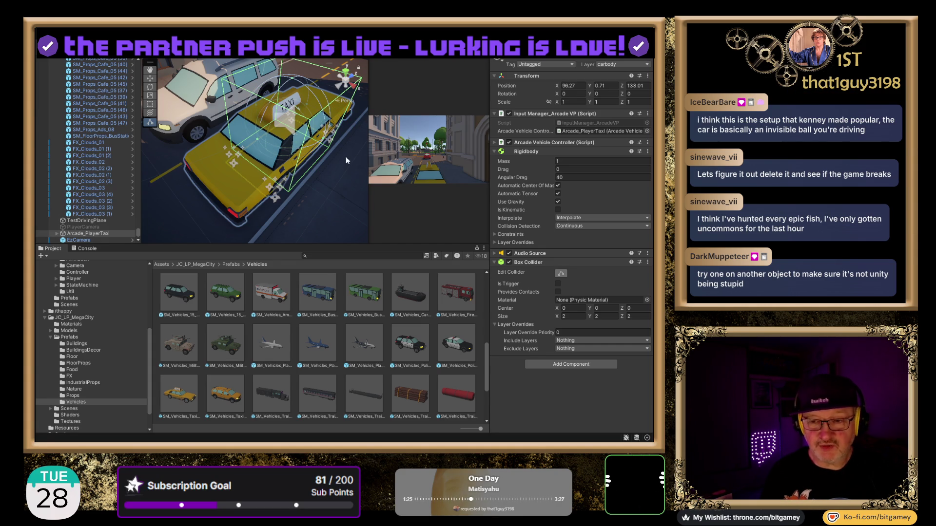
{"action": "left_click_drag", "start_coordinate": [346, 157], "coordinate": [319, 129]}
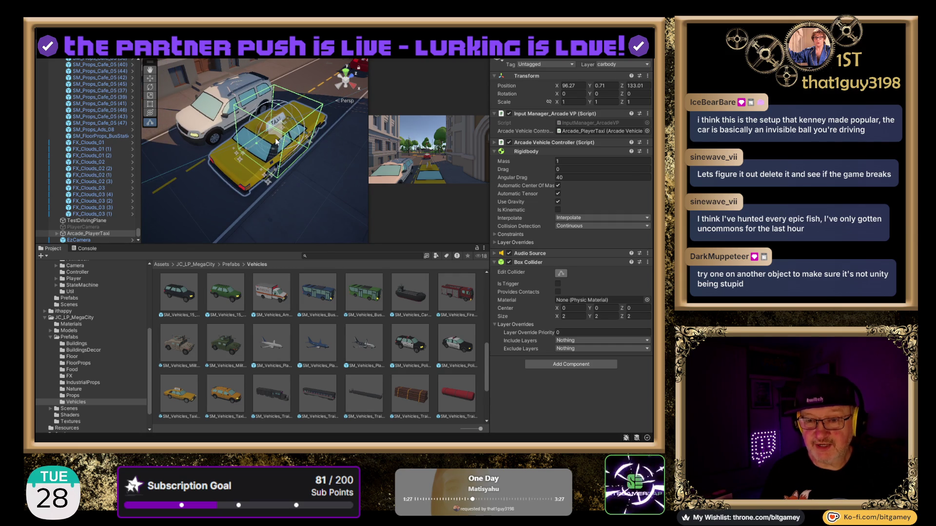
{"action": "scroll", "coordinate": [277, 137], "scroll_direction": "up", "scroll_amount": 4}
{"action": "scroll", "coordinate": [276, 133], "scroll_direction": "down", "scroll_amount": 3}
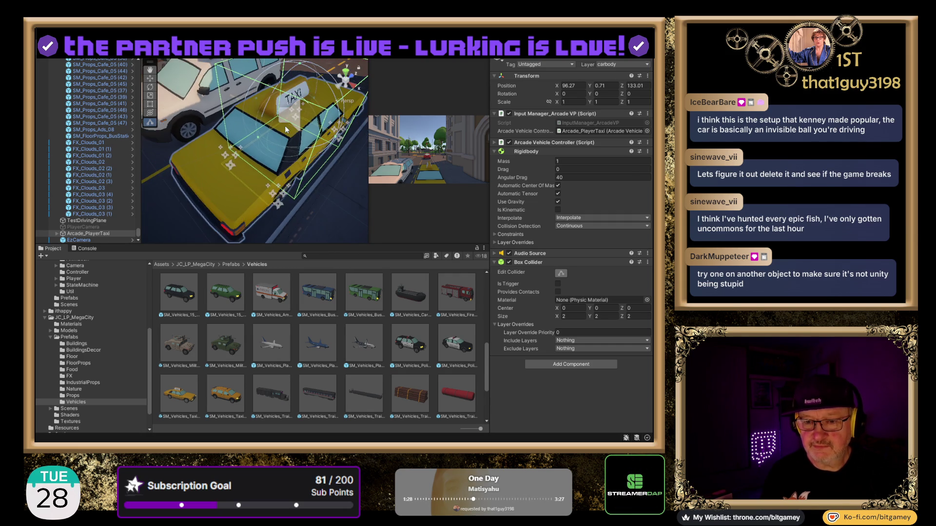
{"action": "key", "text": "ctrl+z"}
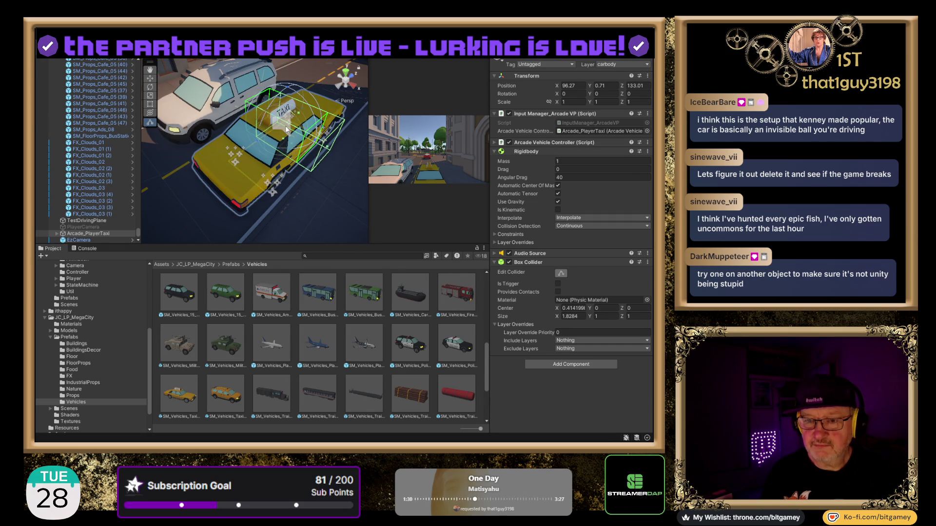
{"action": "mouse_move", "coordinate": [261, 181]}
{"action": "left_mouse_down"}
{"action": "mouse_move", "coordinate": [203, 163]}
{"action": "mouse_move", "coordinate": [273, 164]}
{"action": "left_mouse_up"}
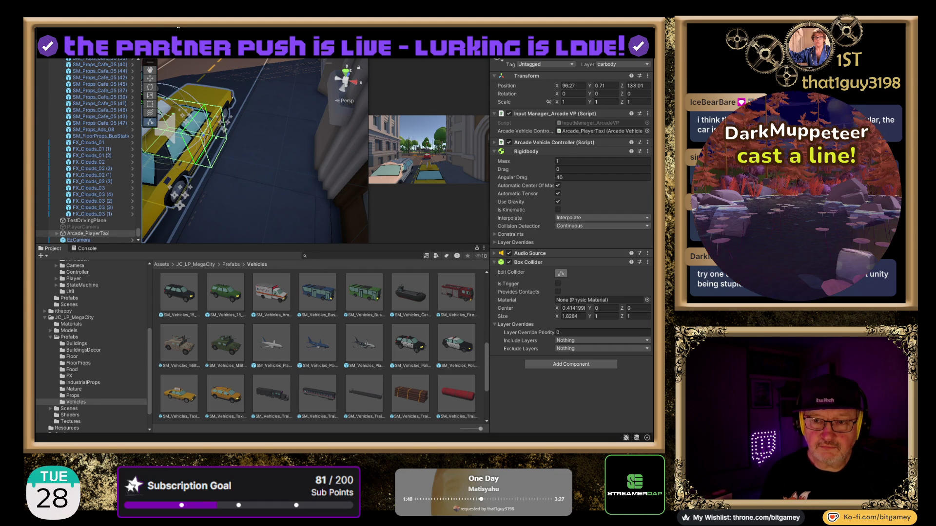
{"action": "left_click", "coordinate": [111, 234]}
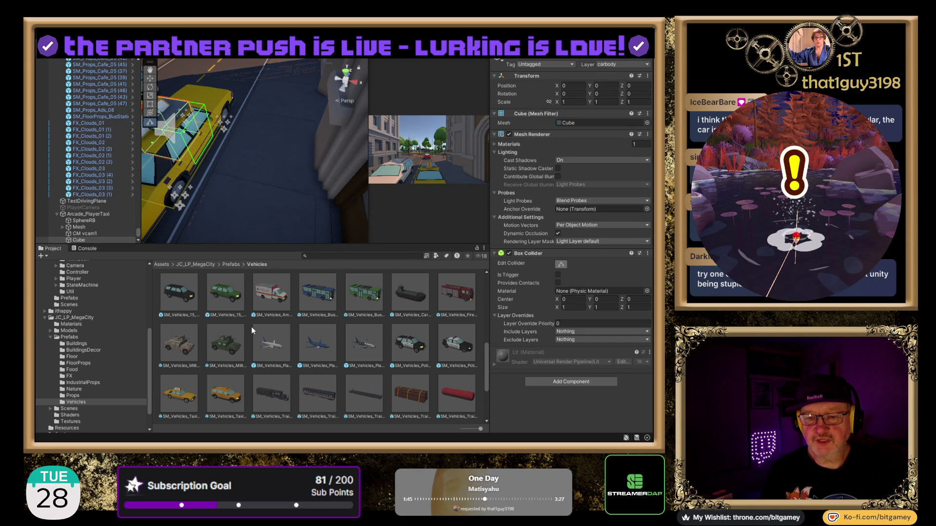
Step: Unparent the test Cube from Arcade_PlayerTaxi to the scene root and raise it above the taxi
{"action": "double_click", "coordinate": [100, 235]}
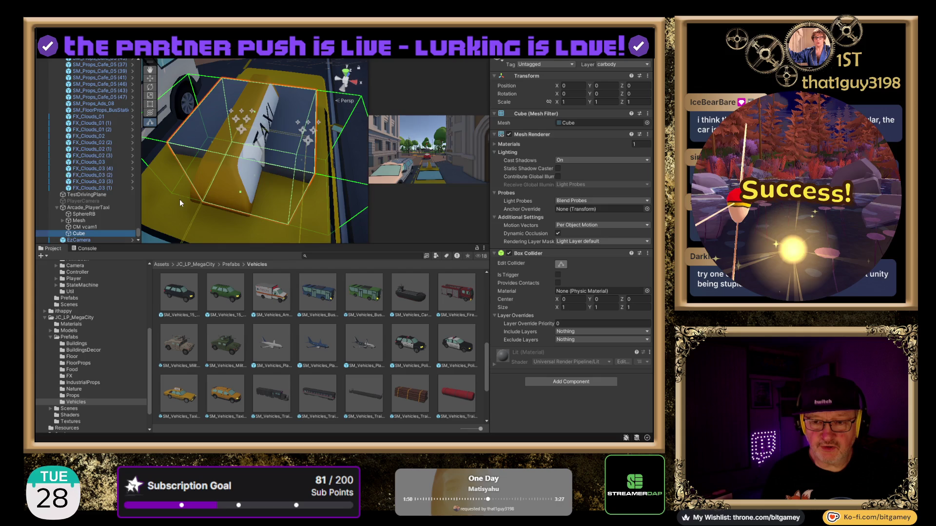
{"action": "left_click_drag", "start_coordinate": [239, 130], "coordinate": [200, 144]}
{"action": "scroll", "coordinate": [255, 151], "scroll_direction": "down", "scroll_amount": 2}
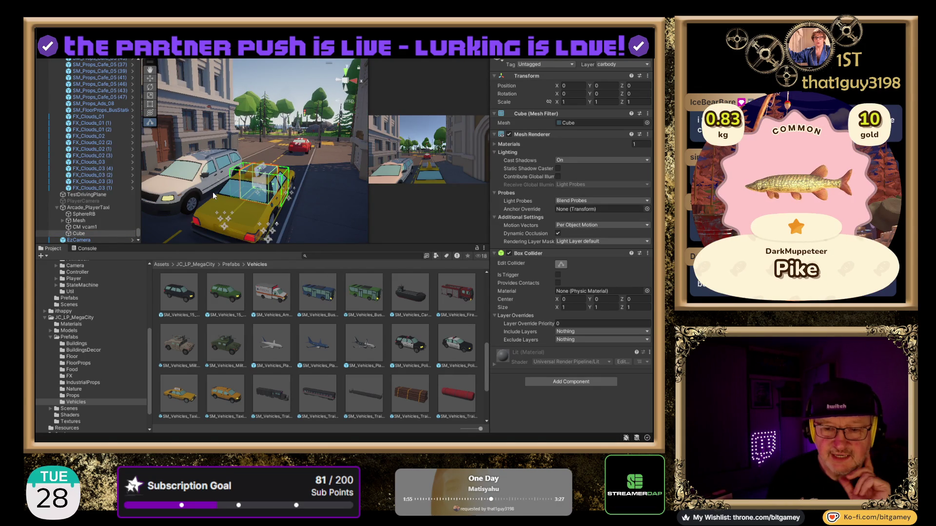
{"action": "left_click_drag", "start_coordinate": [79, 235], "coordinate": [80, 208]}
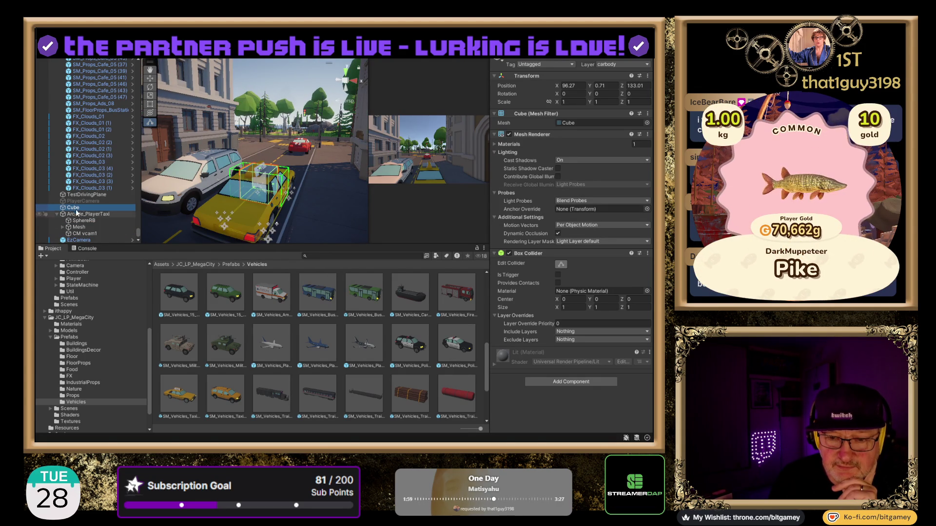
{"action": "left_click", "coordinate": [149, 78]}
{"action": "left_click_drag", "start_coordinate": [262, 155], "coordinate": [262, 90]}
{"action": "left_click_drag", "start_coordinate": [292, 163], "coordinate": [299, 194]}
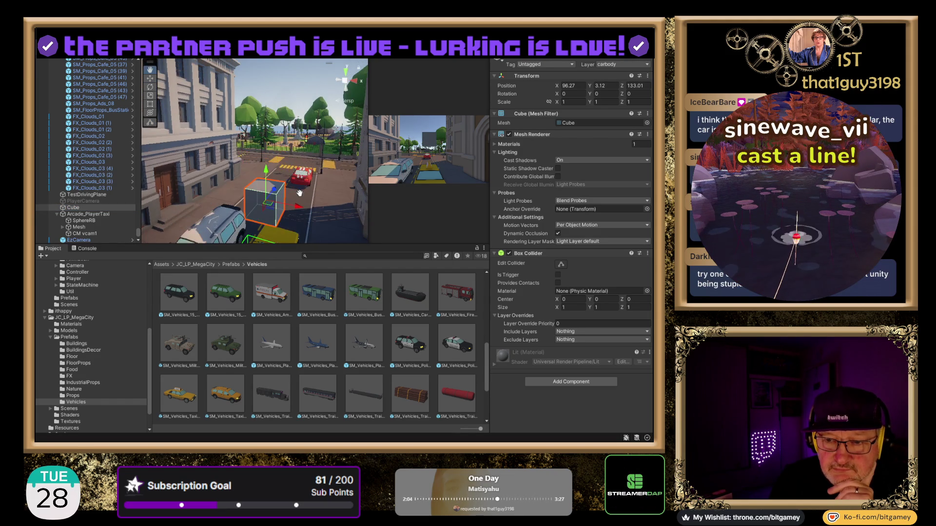
{"action": "left_click_drag", "start_coordinate": [293, 131], "coordinate": [312, 168]}
Step: Stretch the Cube's box collider along X and Z, then delete the Cube
{"action": "left_click", "coordinate": [560, 265]}
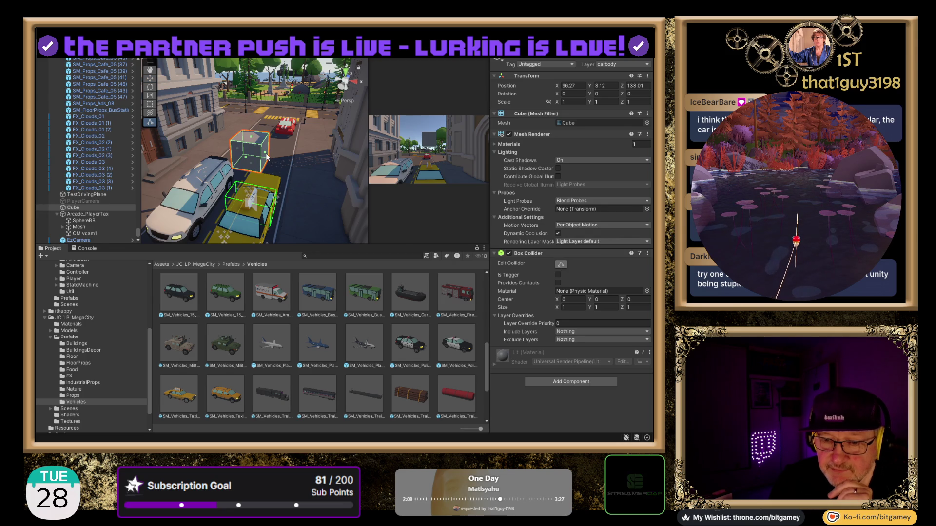
{"action": "mouse_move", "coordinate": [278, 155]}
{"action": "left_mouse_down"}
{"action": "mouse_move", "coordinate": [337, 161]}
{"action": "mouse_move", "coordinate": [176, 140]}
{"action": "mouse_move", "coordinate": [231, 142]}
{"action": "left_mouse_up"}
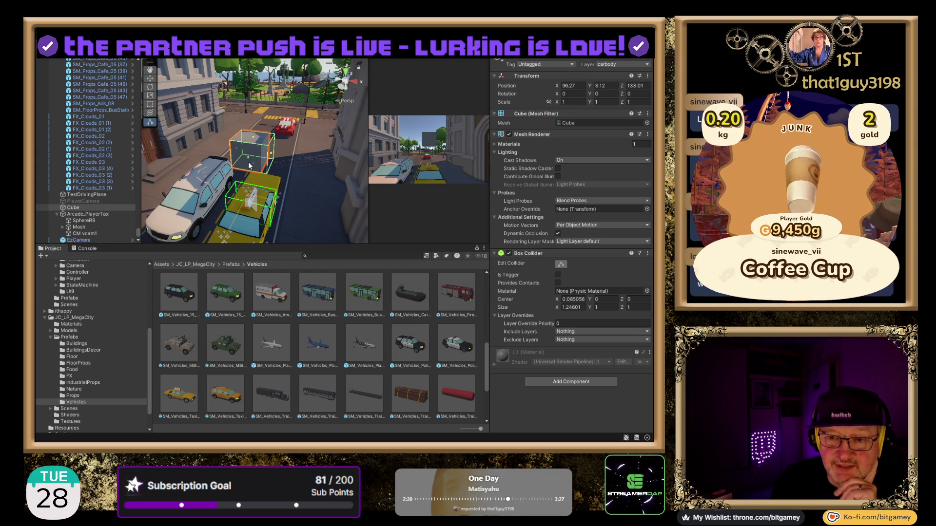
{"action": "mouse_move", "coordinate": [238, 171]}
{"action": "left_mouse_down"}
{"action": "mouse_move", "coordinate": [247, 175]}
{"action": "mouse_move", "coordinate": [238, 196]}
{"action": "left_mouse_up"}
{"action": "left_click_drag", "start_coordinate": [319, 170], "coordinate": [209, 179]}
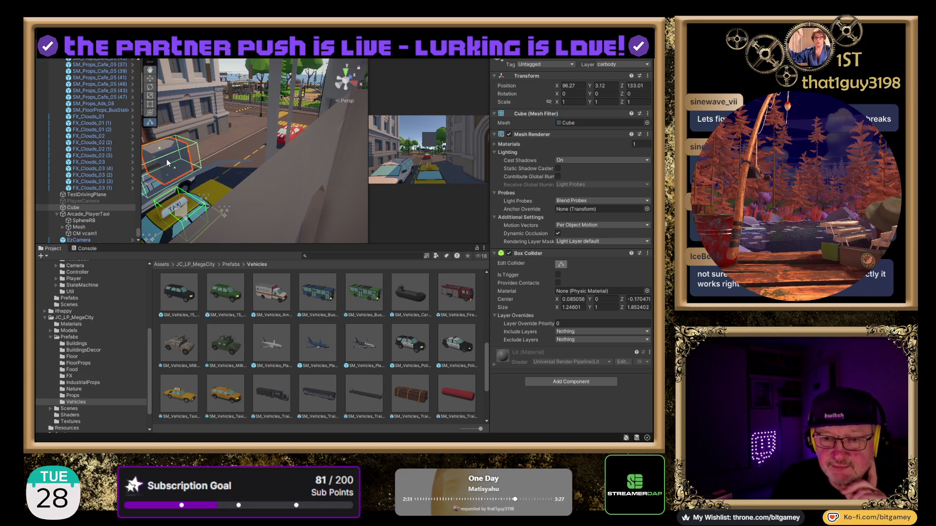
{"action": "key", "text": "Delete"}
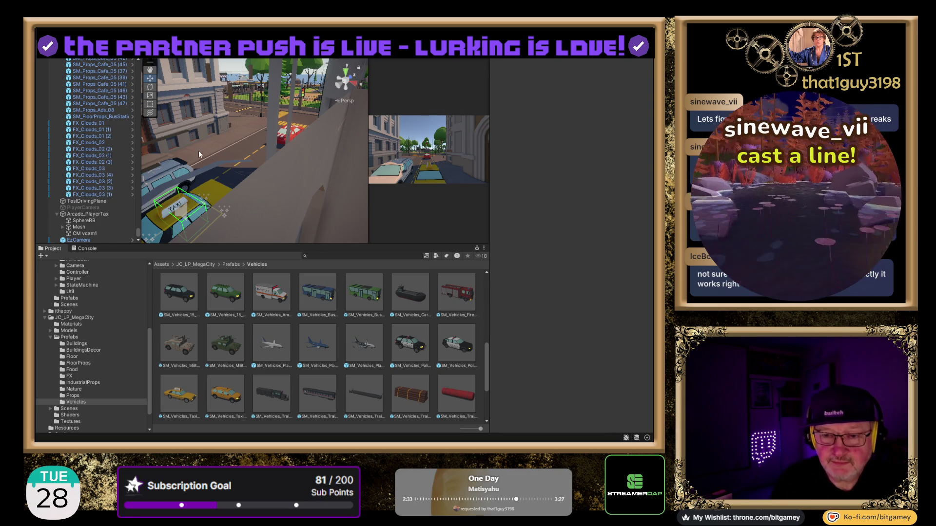
Step: Adjust Arcade_PlayerTaxi's Box Collider Center X and widen its Size X toward 2.55
{"action": "left_click_drag", "start_coordinate": [201, 152], "coordinate": [237, 114]}
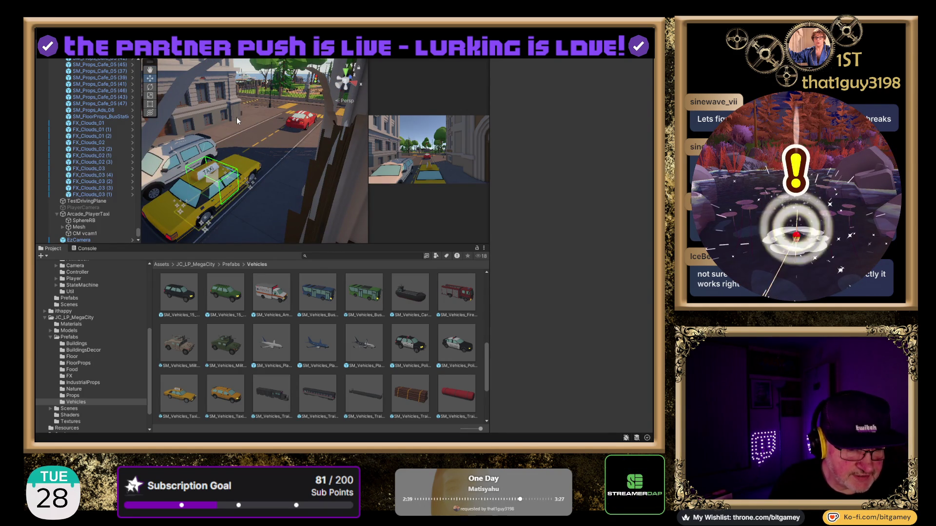
{"action": "mouse_move", "coordinate": [214, 179]}
{"action": "left_mouse_down"}
{"action": "mouse_move", "coordinate": [222, 191]}
{"action": "mouse_move", "coordinate": [239, 173]}
{"action": "mouse_move", "coordinate": [220, 181]}
{"action": "mouse_move", "coordinate": [262, 174]}
{"action": "left_mouse_up"}
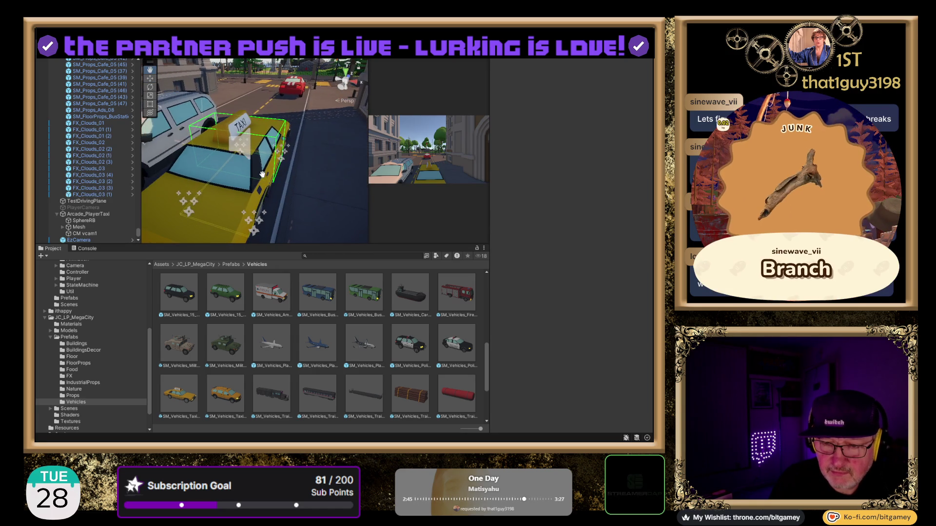
{"action": "left_click", "coordinate": [87, 214]}
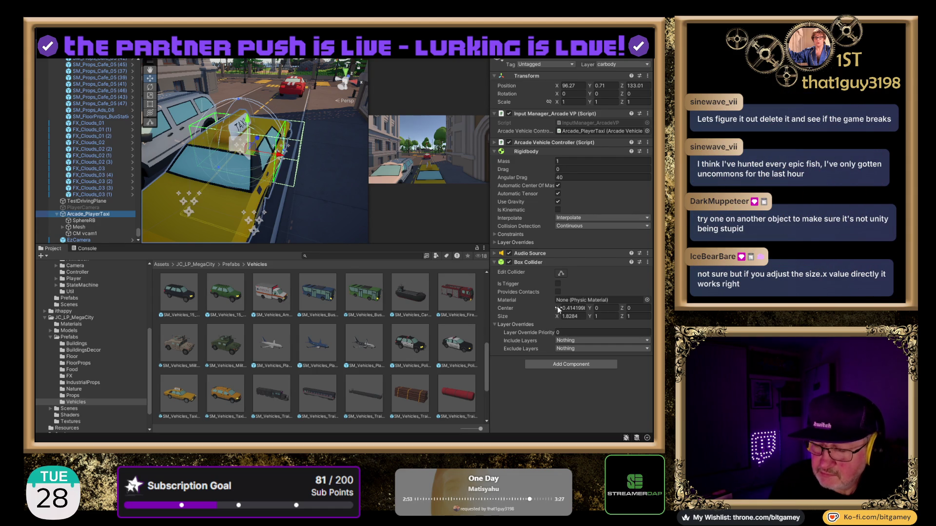
{"action": "mouse_move", "coordinate": [558, 309]}
{"action": "left_mouse_down"}
{"action": "mouse_move", "coordinate": [515, 306]}
{"action": "mouse_move", "coordinate": [580, 315]}
{"action": "mouse_move", "coordinate": [542, 305]}
{"action": "mouse_move", "coordinate": [563, 306]}
{"action": "left_mouse_up"}
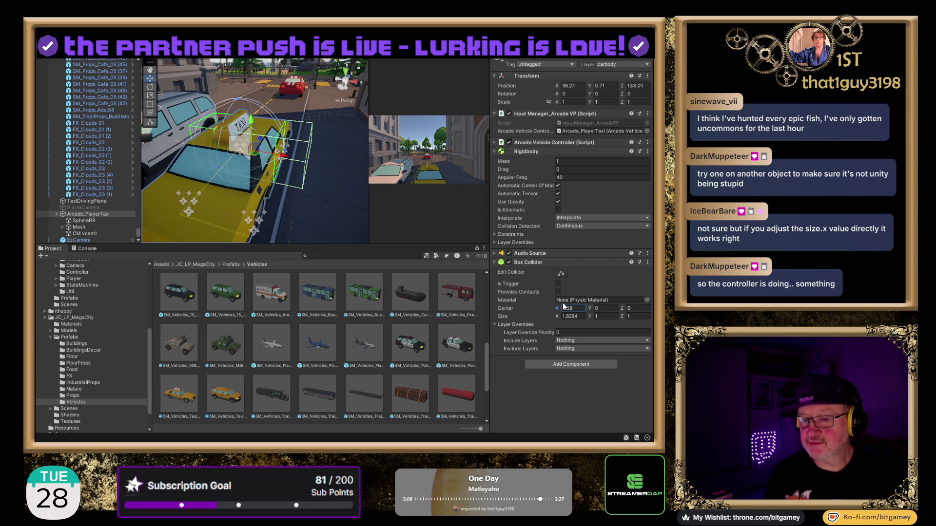
{"action": "type", "text": "1.98"}
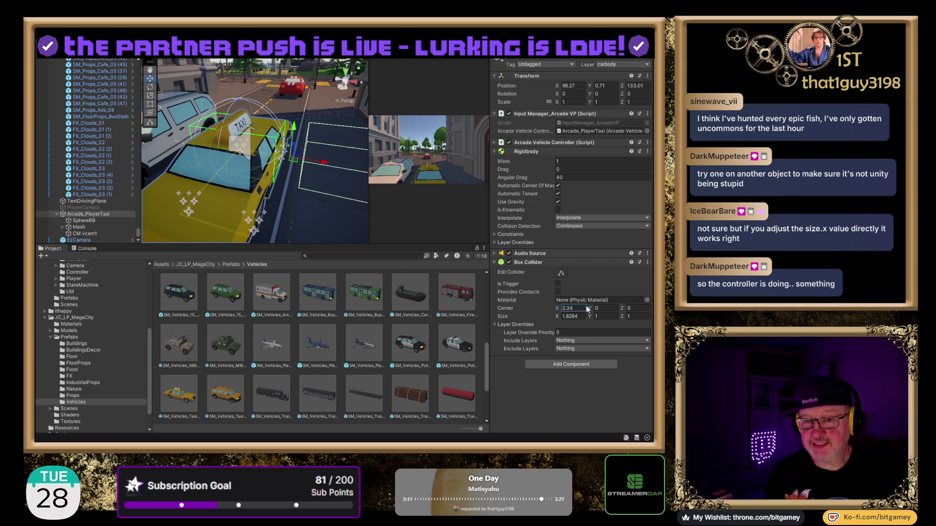
{"action": "type", "text": "2.16"}
{"action": "mouse_move", "coordinate": [585, 309]}
{"action": "left_mouse_down"}
{"action": "mouse_move", "coordinate": [557, 306]}
{"action": "mouse_move", "coordinate": [569, 307]}
{"action": "left_mouse_up"}
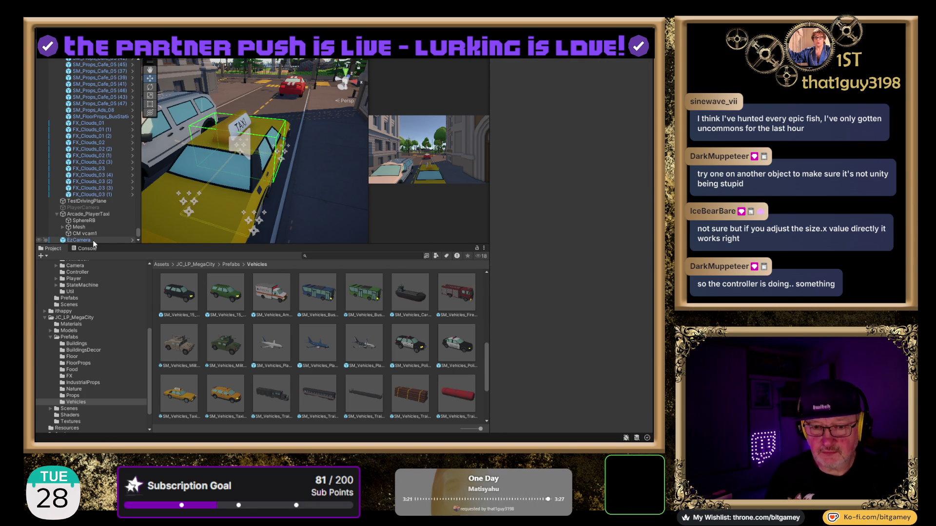
{"action": "left_click", "coordinate": [95, 213]}
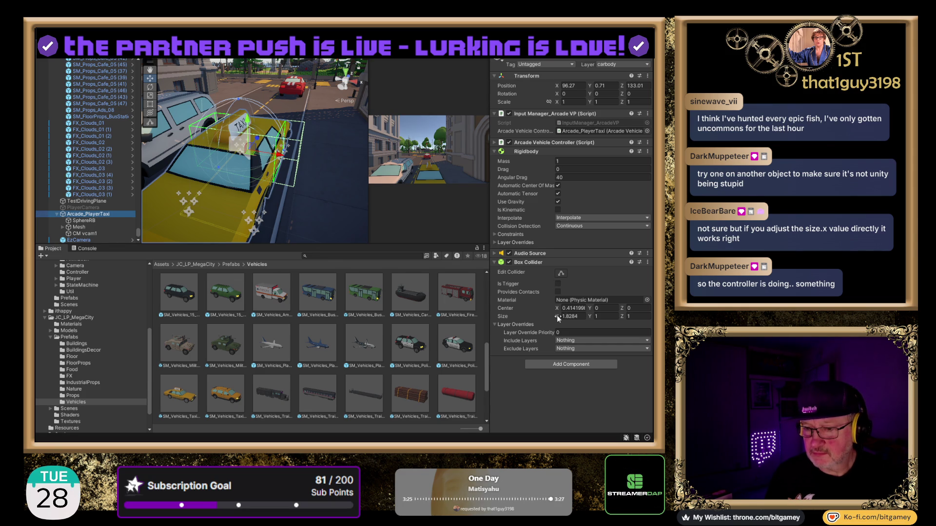
{"action": "mouse_move", "coordinate": [556, 316]}
{"action": "left_mouse_down"}
{"action": "mouse_move", "coordinate": [585, 317]}
{"action": "mouse_move", "coordinate": [544, 318]}
{"action": "mouse_move", "coordinate": [593, 323]}
{"action": "mouse_move", "coordinate": [552, 321]}
{"action": "mouse_move", "coordinate": [569, 320]}
{"action": "left_mouse_up"}
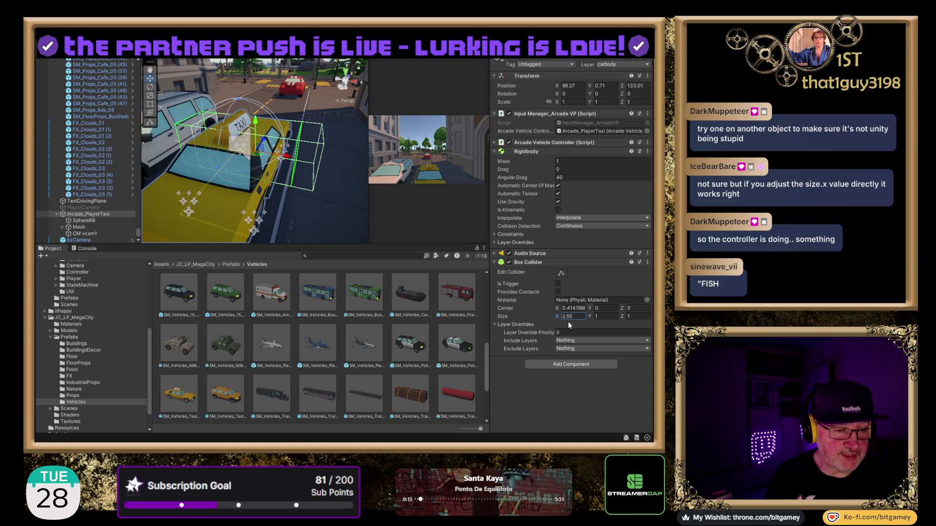
Step: Shrink the Box Collider's X size to 2.07 so it fits the taxi body
{"action": "key", "text": "BackSpace"}
{"action": "key", "text": "BackSpace"}
{"action": "type", "text": "04"}
{"action": "mouse_move", "coordinate": [559, 320]}
{"action": "left_mouse_down"}
{"action": "mouse_move", "coordinate": [514, 315]}
{"action": "mouse_move", "coordinate": [596, 317]}
{"action": "mouse_move", "coordinate": [551, 306]}
{"action": "mouse_move", "coordinate": [581, 306]}
{"action": "left_mouse_up"}
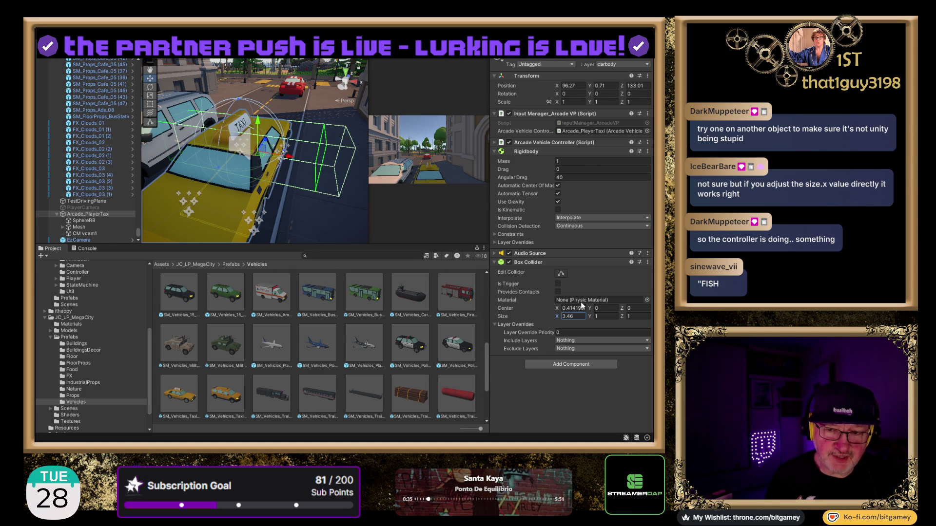
{"action": "left_click_drag", "start_coordinate": [581, 305], "coordinate": [581, 307]}
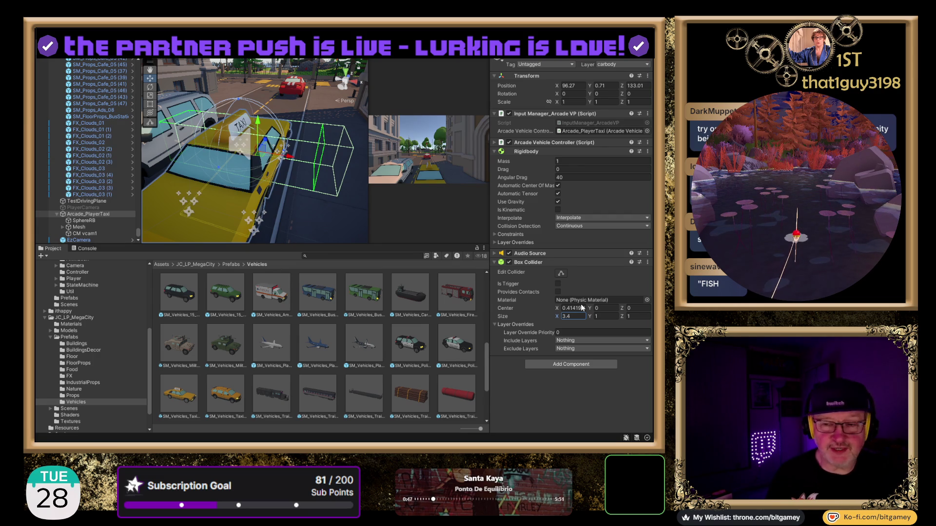
{"action": "mouse_move", "coordinate": [581, 308]}
{"action": "left_mouse_down"}
{"action": "mouse_move", "coordinate": [547, 308]}
{"action": "mouse_move", "coordinate": [562, 303]}
{"action": "left_mouse_up"}
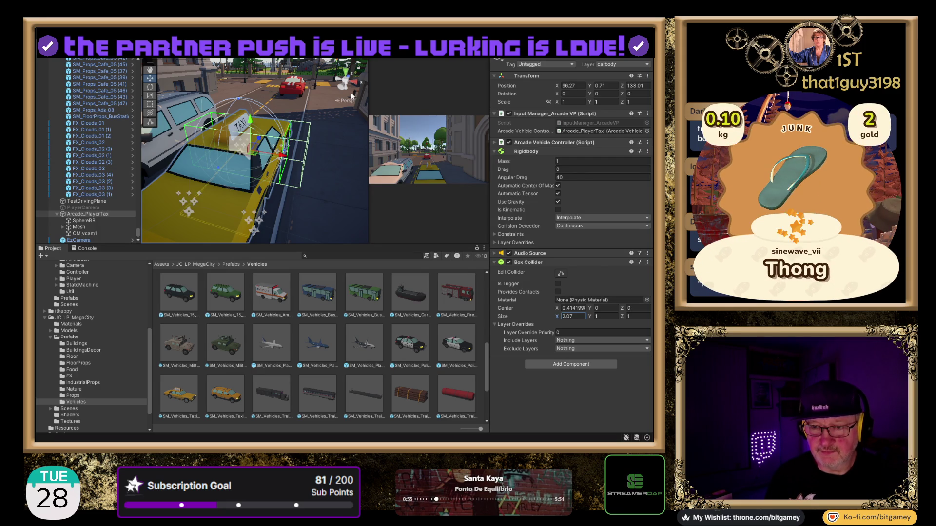
Step: Check the collider fit from the Top view, then orbit around the taxi
{"action": "left_click", "coordinate": [344, 70]}
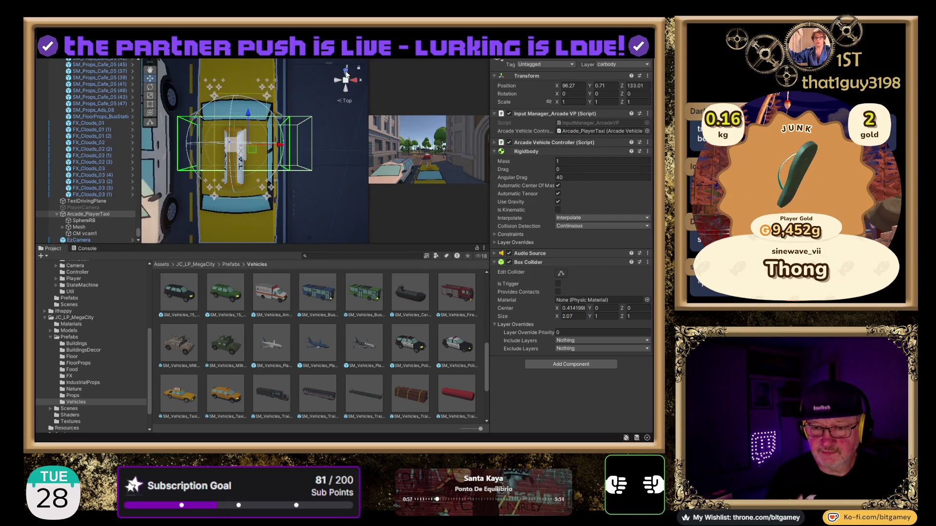
{"action": "scroll", "coordinate": [294, 186], "scroll_direction": "up", "scroll_amount": 3}
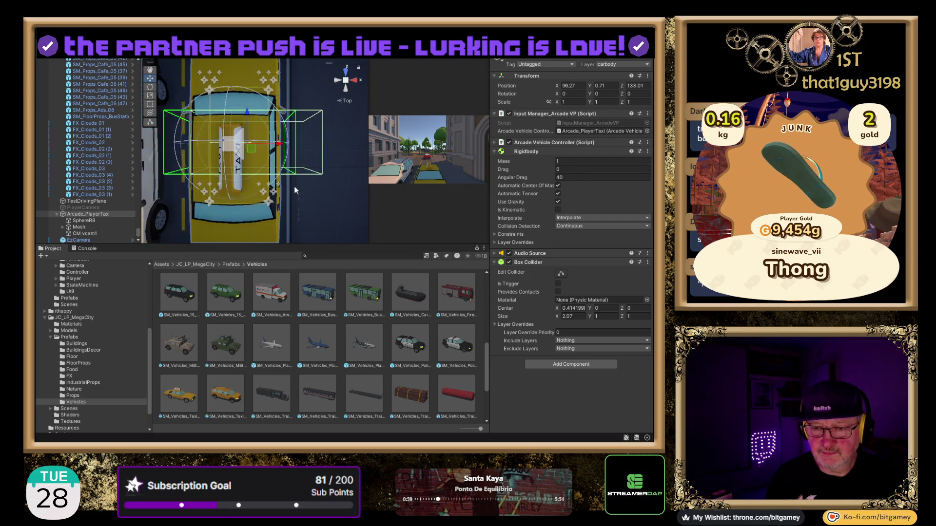
{"action": "mouse_move", "coordinate": [310, 191]}
{"action": "left_mouse_down"}
{"action": "mouse_move", "coordinate": [405, 206]}
{"action": "mouse_move", "coordinate": [340, 167]}
{"action": "mouse_move", "coordinate": [329, 207]}
{"action": "mouse_move", "coordinate": [313, 142]}
{"action": "left_mouse_up"}
{"action": "left_click_drag", "start_coordinate": [332, 204], "coordinate": [334, 159]}
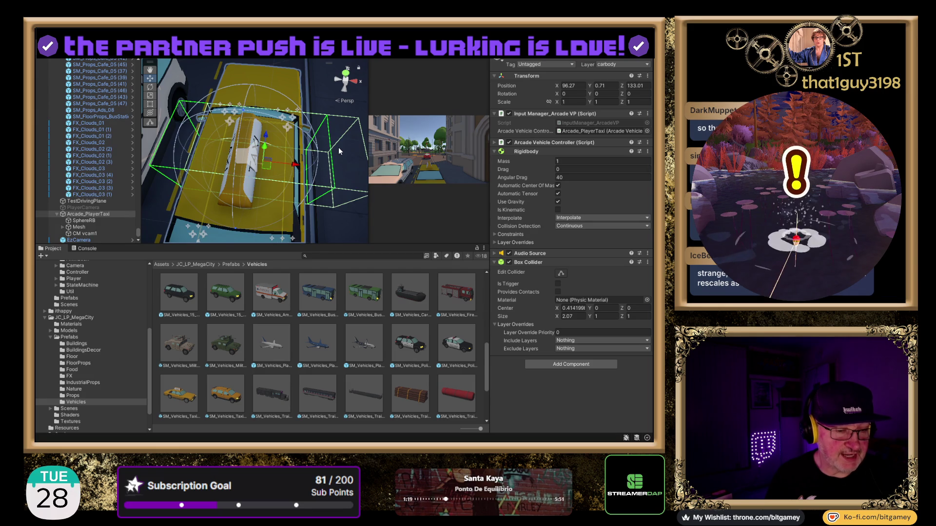
{"action": "scroll", "coordinate": [302, 168], "scroll_direction": "down", "scroll_amount": 5}
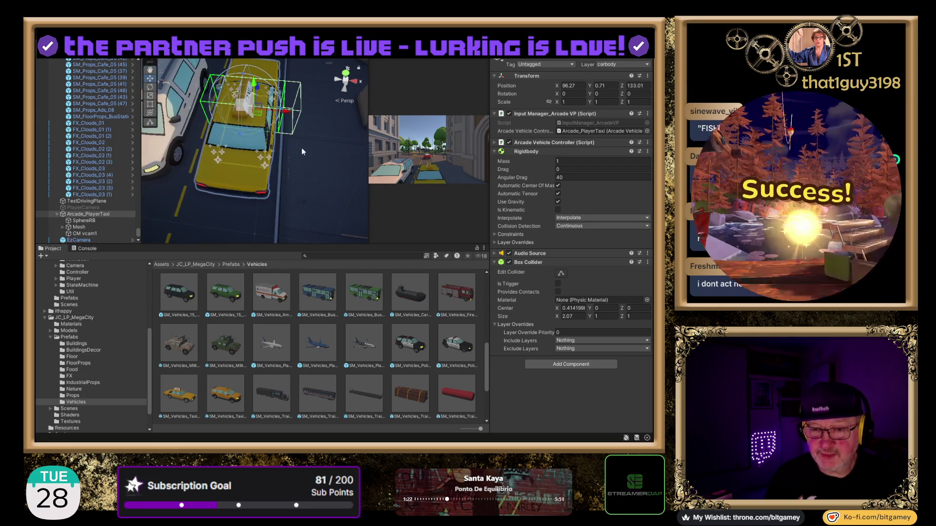
{"action": "left_click_drag", "start_coordinate": [301, 150], "coordinate": [309, 120]}
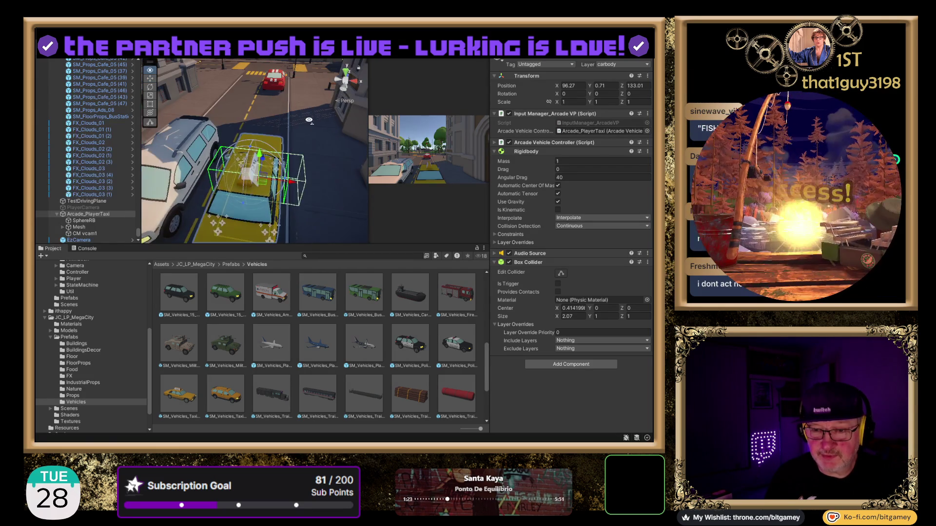
{"action": "left_click_drag", "start_coordinate": [323, 189], "coordinate": [317, 137]}
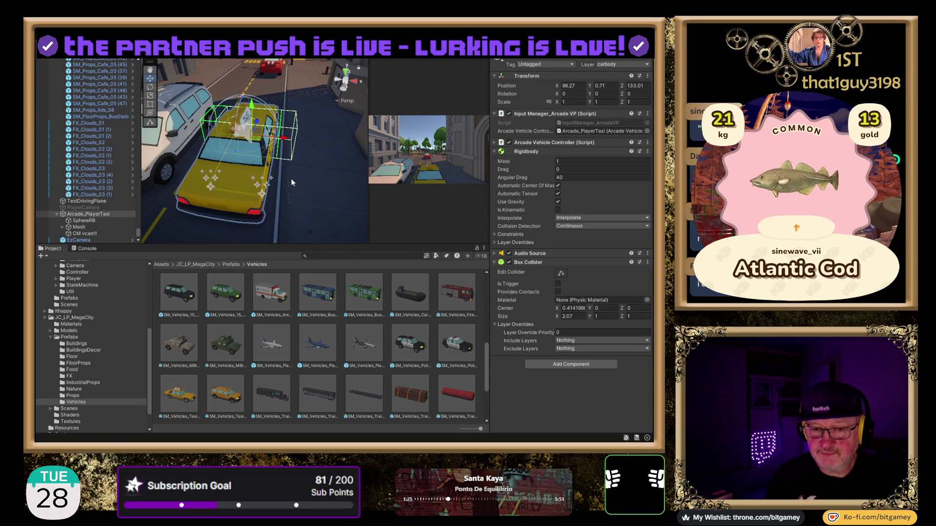
Step: Collapse Arcade_PlayerTaxi in the Hierarchy and deactivate the old taxi
{"action": "left_click", "coordinate": [87, 214]}
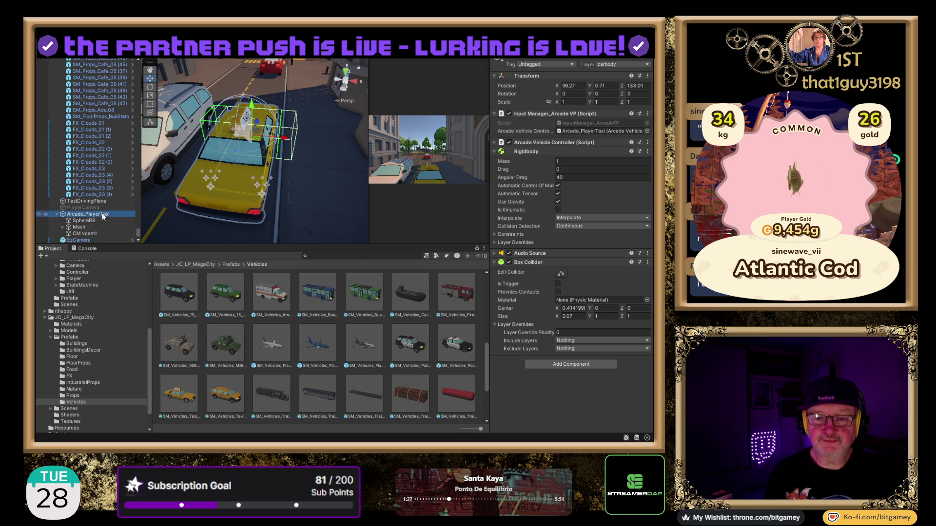
{"action": "left_click", "coordinate": [57, 215]}
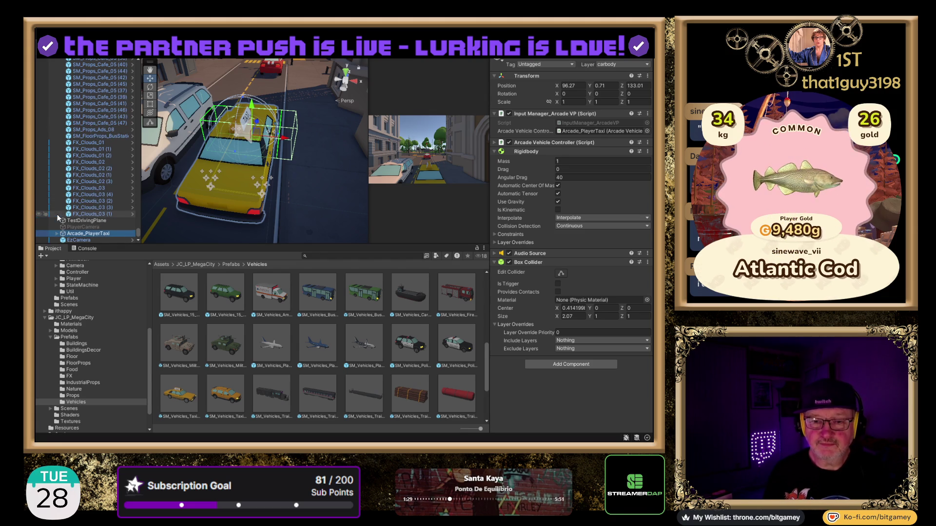
{"action": "left_click", "coordinate": [510, 58]}
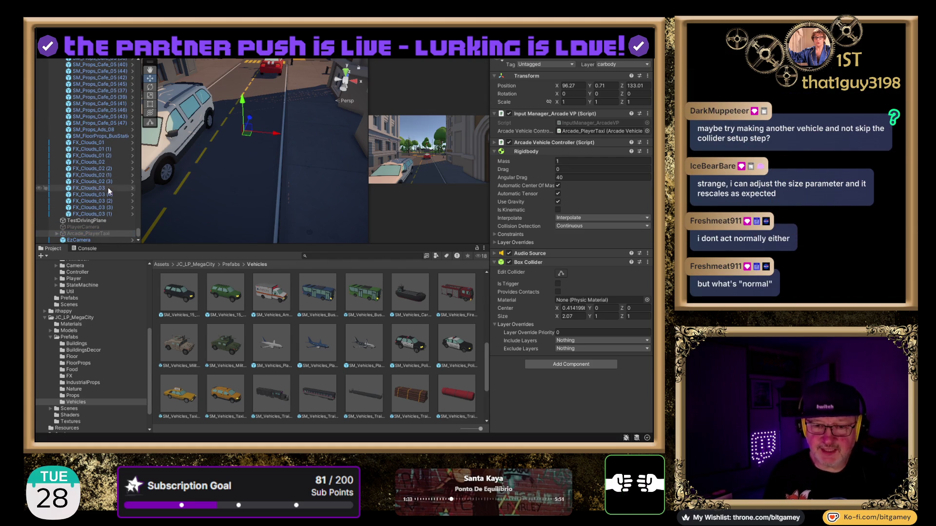
Step: Add the SM_Vehicles_Taxi_01 prefab and move it to the old taxi's position
{"action": "mouse_move", "coordinate": [191, 396]}
{"action": "left_mouse_down"}
{"action": "mouse_move", "coordinate": [117, 267]}
{"action": "mouse_move", "coordinate": [109, 230]}
{"action": "left_mouse_up"}
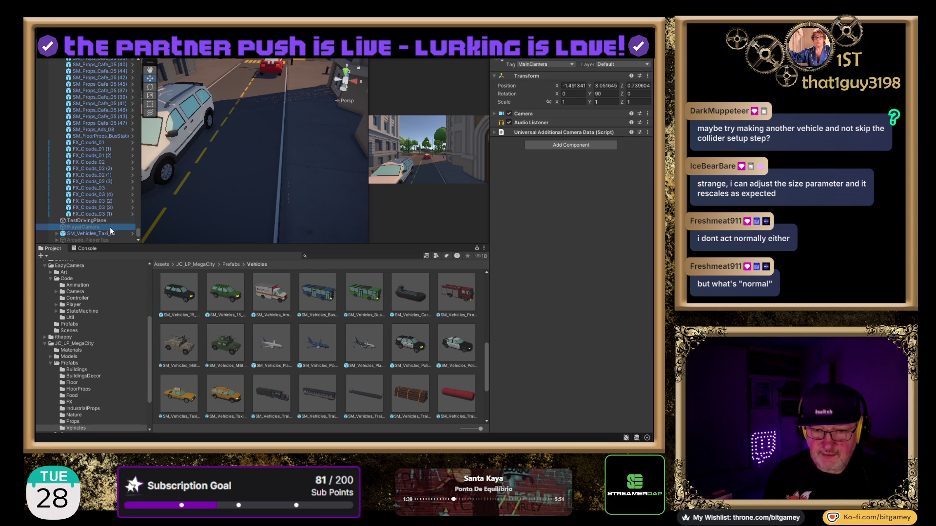
{"action": "left_click", "coordinate": [90, 227]}
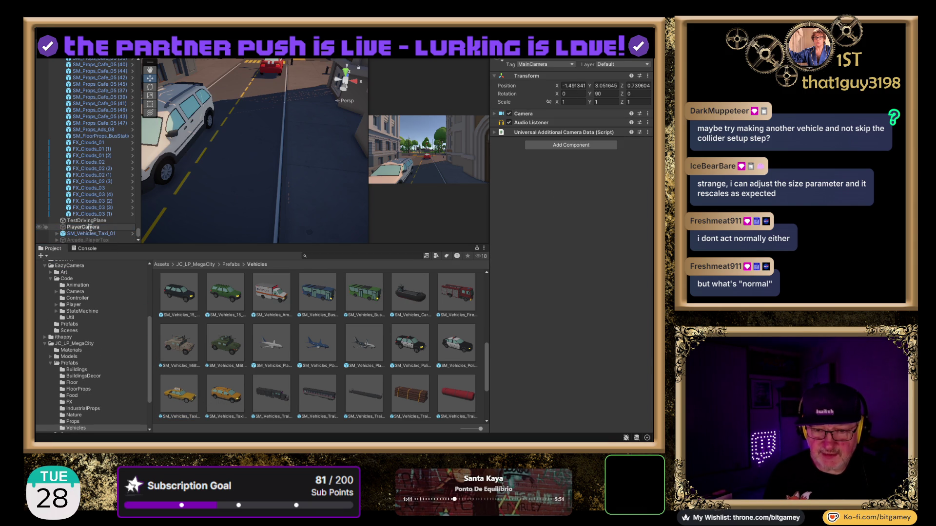
{"action": "left_click", "coordinate": [73, 234]}
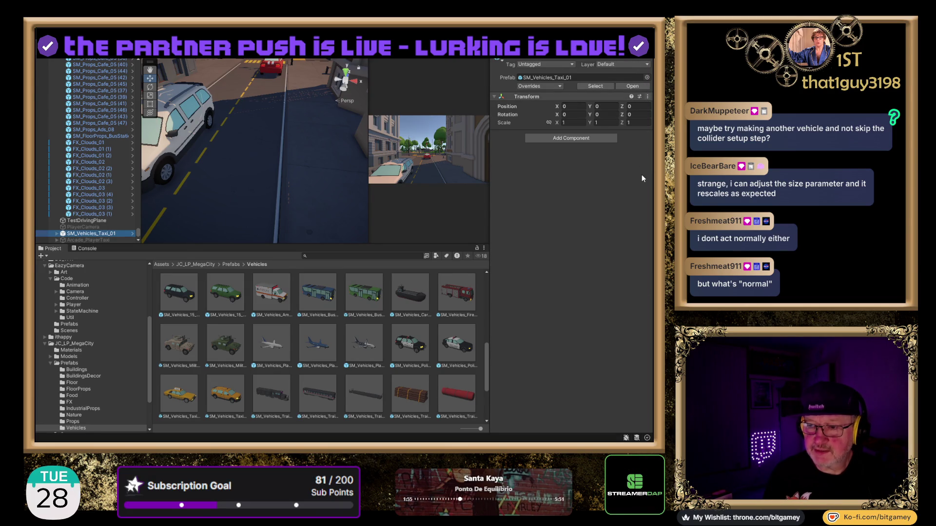
{"action": "key", "text": "ctrl+alt+f"}
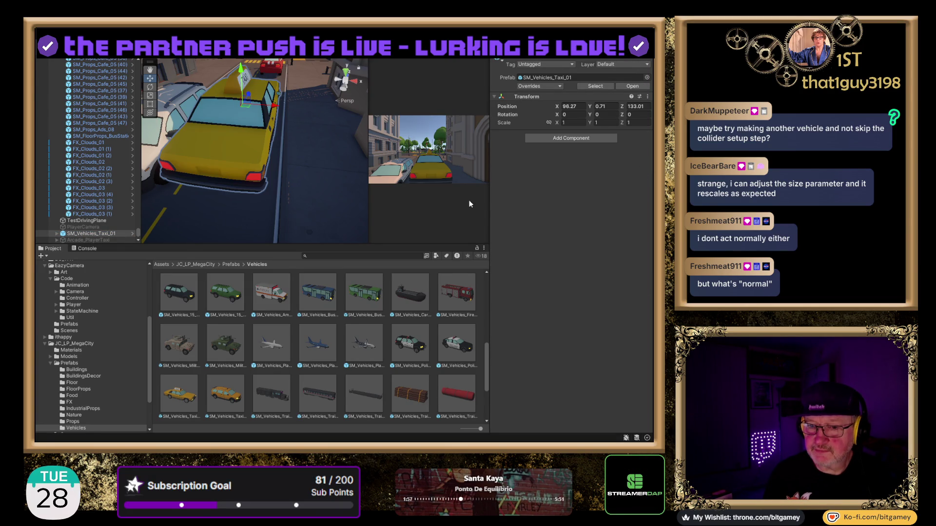
{"action": "key", "text": "f"}
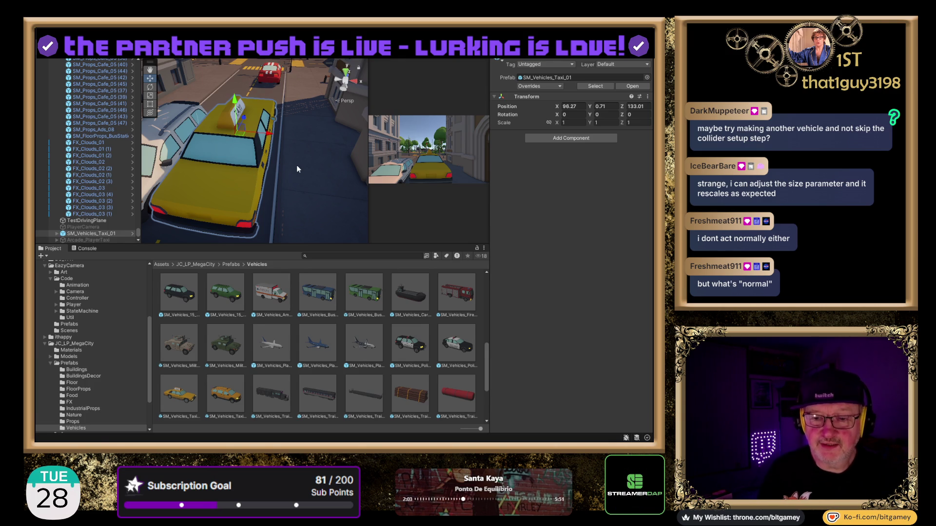
Step: Lower the new taxi onto the road surface at Y -0.04
{"action": "mouse_move", "coordinate": [312, 209]}
{"action": "left_mouse_down"}
{"action": "mouse_move", "coordinate": [290, 140]}
{"action": "mouse_move", "coordinate": [320, 188]}
{"action": "mouse_move", "coordinate": [302, 185]}
{"action": "left_mouse_up"}
{"action": "left_click_drag", "start_coordinate": [236, 96], "coordinate": [234, 118]}
{"action": "left_click_drag", "start_coordinate": [309, 122], "coordinate": [309, 140]}
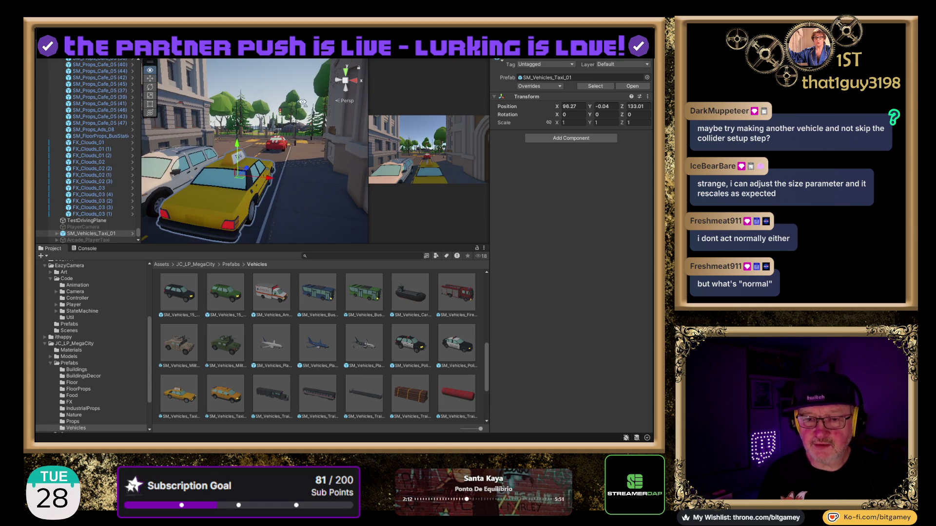
{"action": "left_click_drag", "start_coordinate": [302, 102], "coordinate": [297, 126]}
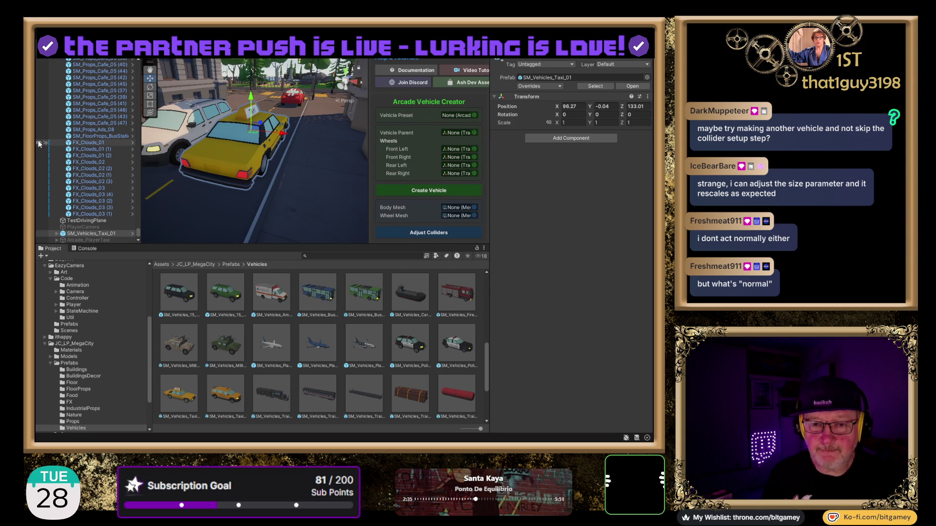
Step: Widen the Arcade Vehicle Creator panel and attempt to assign a Vehicle Preset
{"action": "mouse_move", "coordinate": [371, 148]}
{"action": "left_mouse_down"}
{"action": "mouse_move", "coordinate": [246, 156]}
{"action": "mouse_move", "coordinate": [281, 157]}
{"action": "left_mouse_up"}
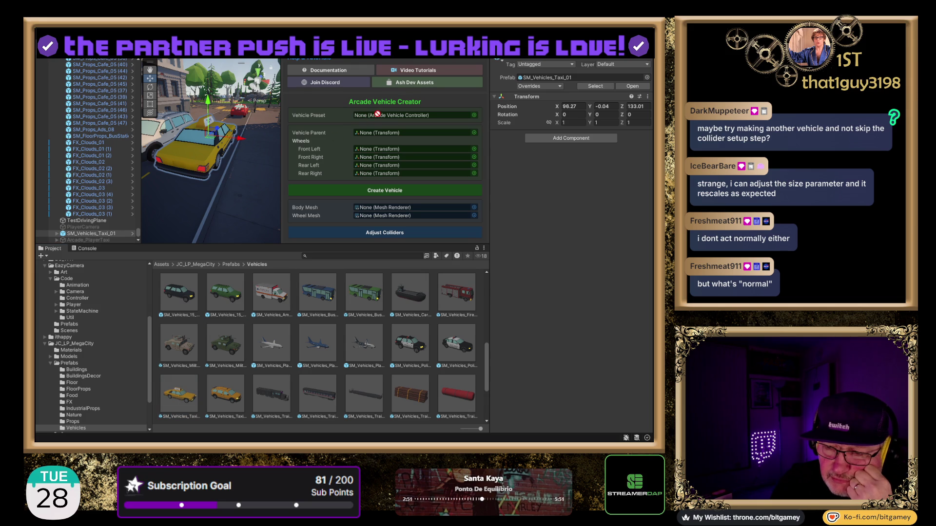
{"action": "mouse_move", "coordinate": [377, 115]}
{"action": "left_mouse_down"}
{"action": "mouse_move", "coordinate": [481, 121]}
{"action": "mouse_move", "coordinate": [476, 113]}
{"action": "left_mouse_up"}
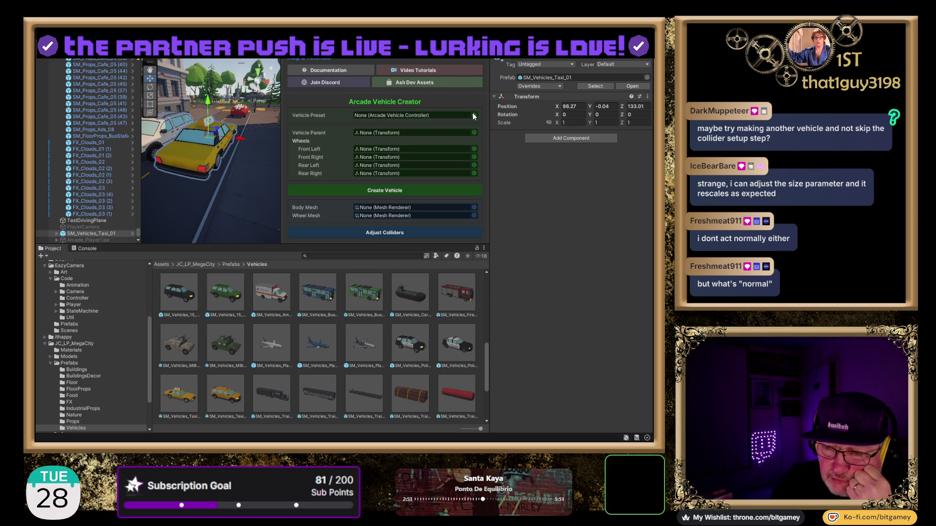
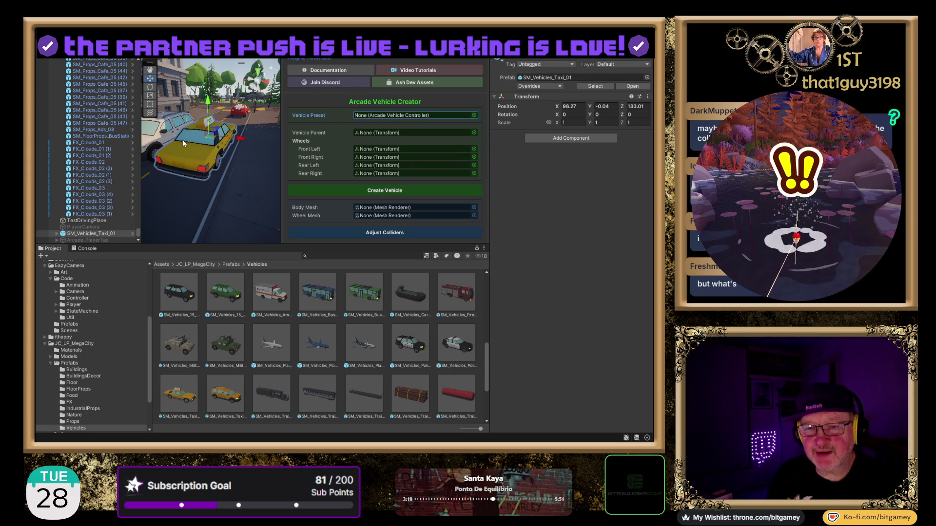
Step: Delete the whole SM_Vehicles_Taxi_01 taxi from the scene
{"action": "left_click", "coordinate": [198, 141]}
{"action": "key", "text": "Delete"}
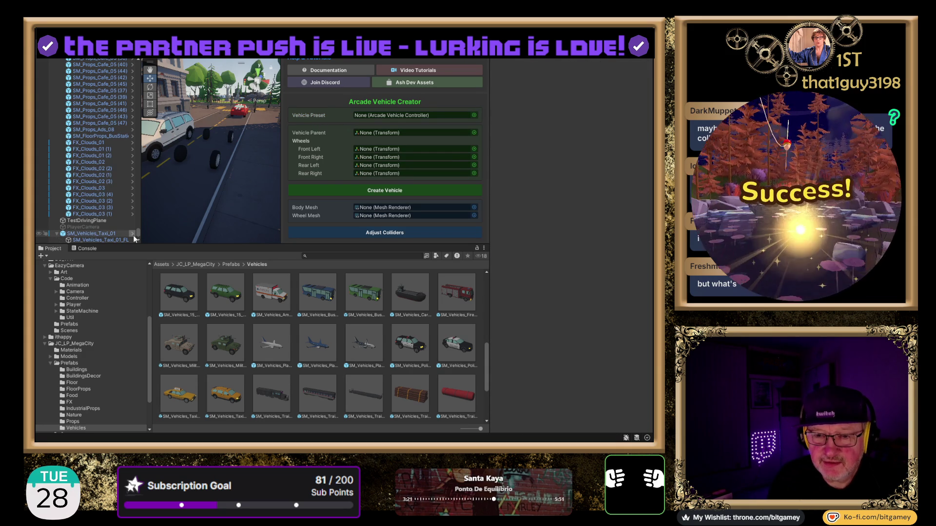
{"action": "key", "text": "ctrl+z"}
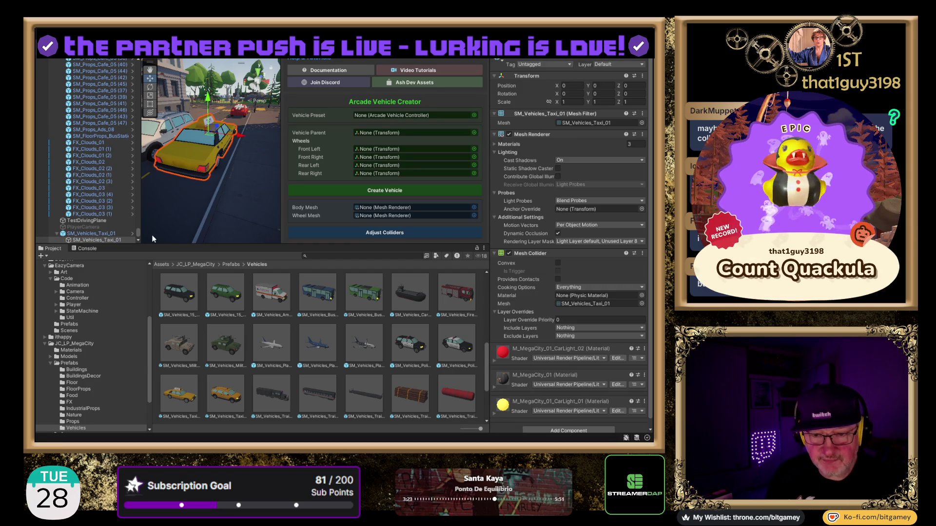
{"action": "left_click", "coordinate": [88, 233]}
{"action": "key", "text": "Delete"}
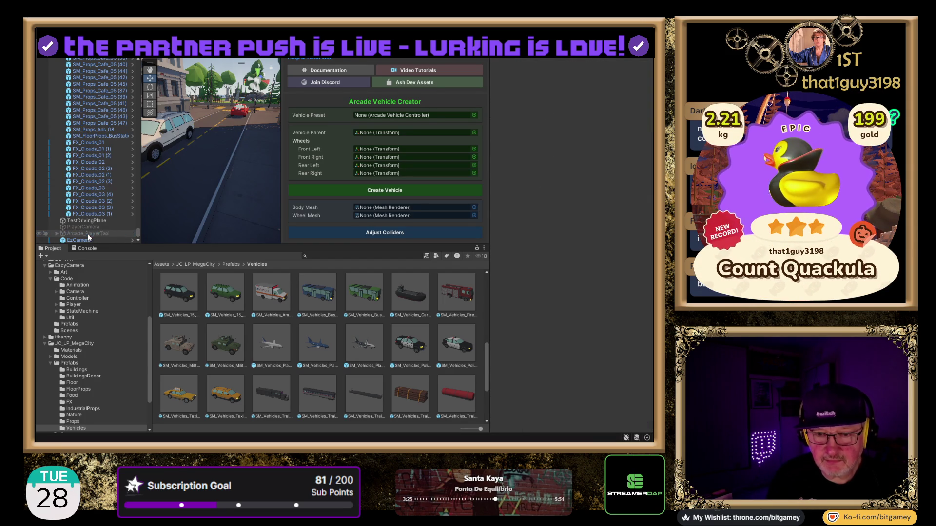
Step: Activate Arcade_PlayerTaxi, make it the Vehicle Preset, and expand its children
{"action": "left_click", "coordinate": [62, 234]}
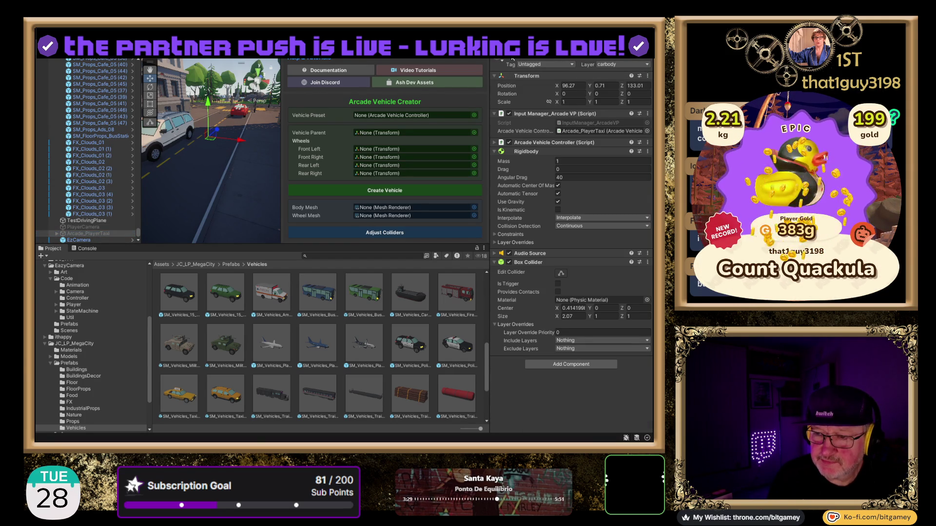
{"action": "left_click", "coordinate": [512, 58]}
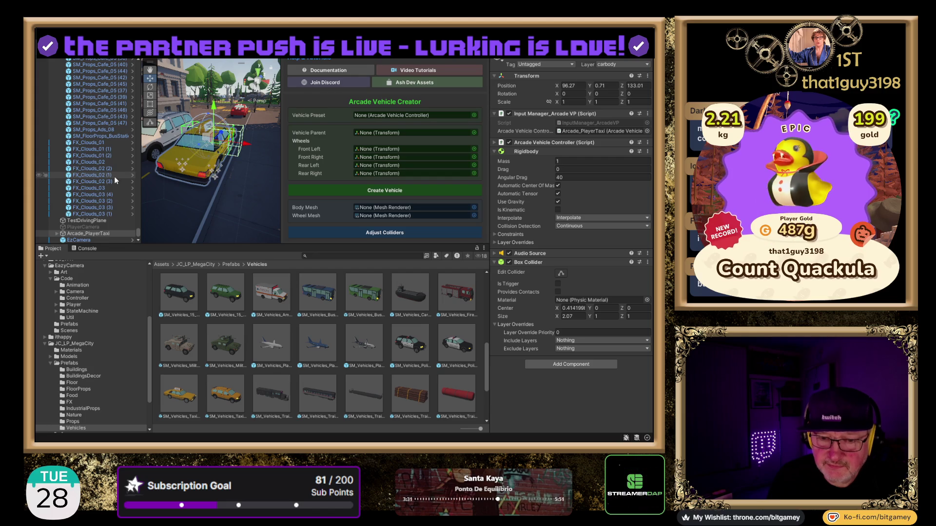
{"action": "left_click_drag", "start_coordinate": [88, 233], "coordinate": [414, 115]}
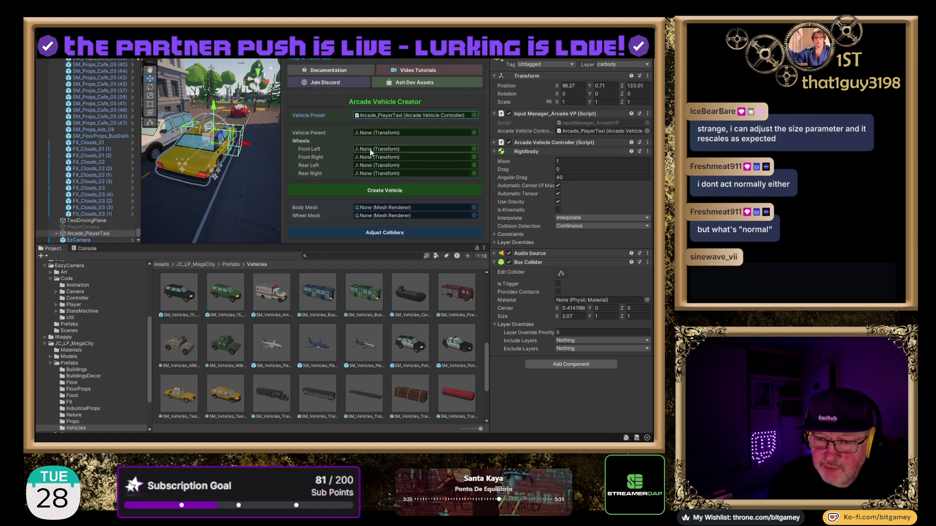
{"action": "left_click", "coordinate": [57, 235]}
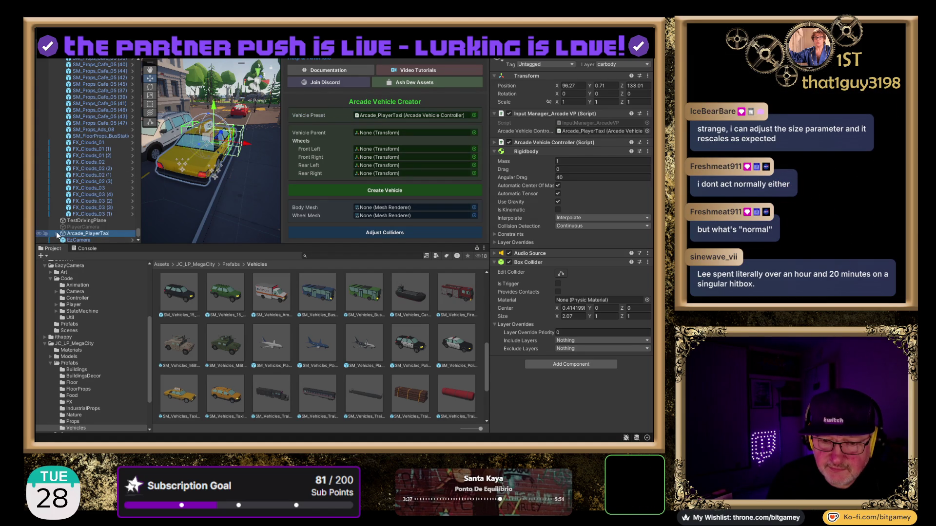
{"action": "key", "text": "Right"}
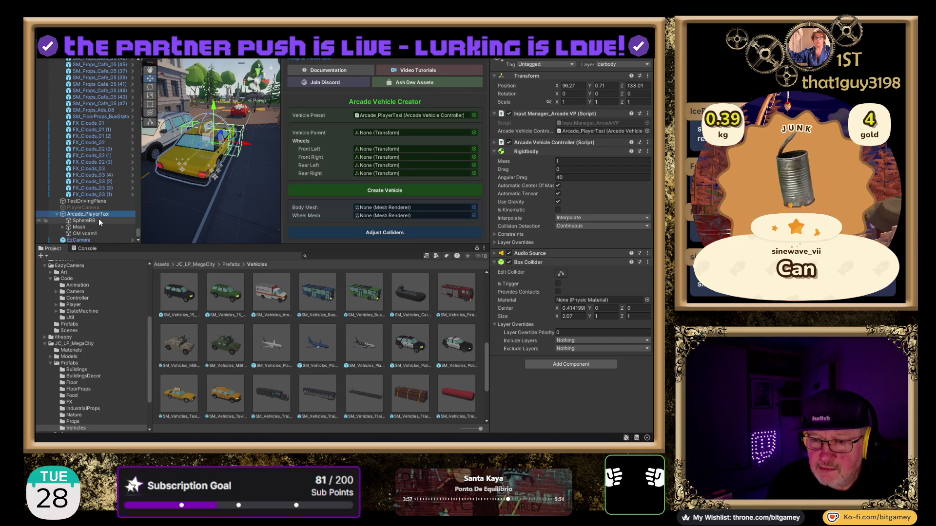
{"action": "left_click", "coordinate": [474, 133]}
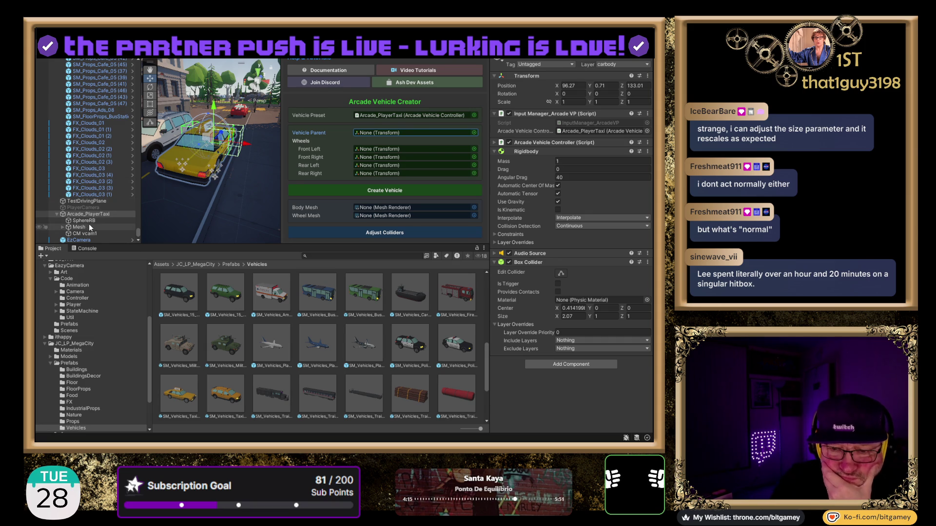
{"action": "left_click", "coordinate": [97, 215]}
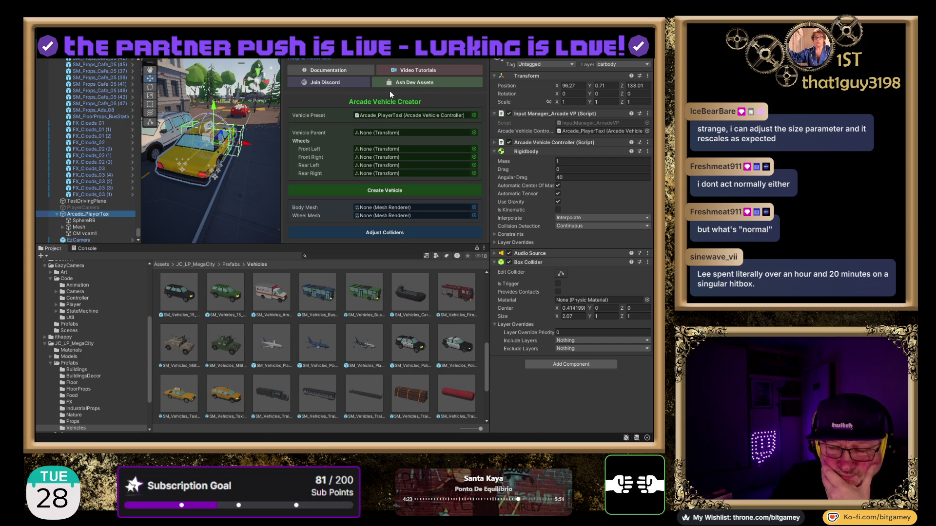
{"action": "left_click", "coordinate": [338, 71]}
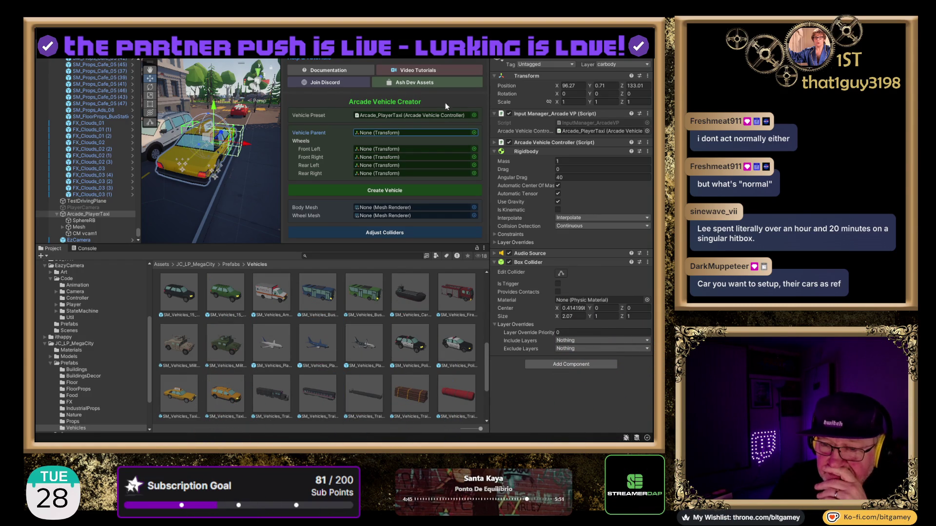
{"action": "left_click", "coordinate": [107, 216]}
{"action": "key", "text": "Delete"}
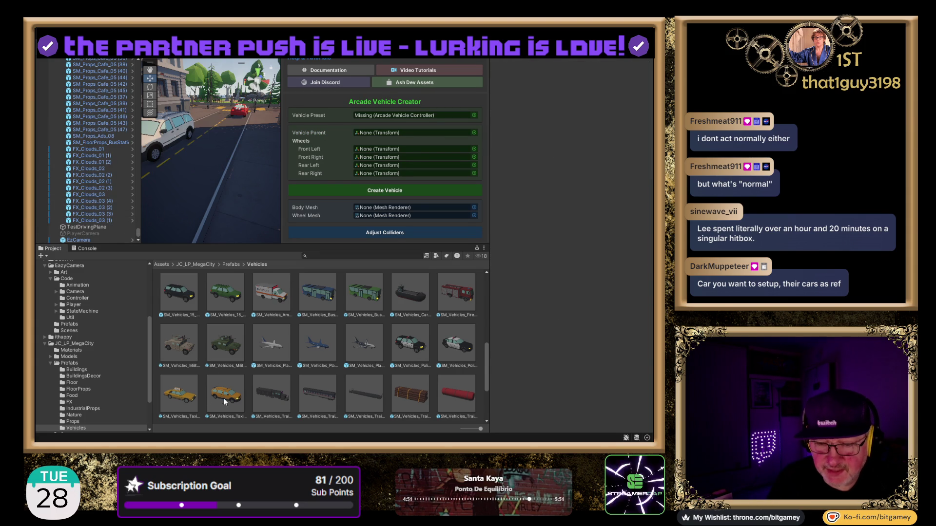
Step: Add a fresh SM_Vehicles_Taxi_01 prefab to the scene and clear the missing Vehicle Preset
{"action": "scroll", "coordinate": [98, 341], "scroll_direction": "up", "scroll_amount": 1}
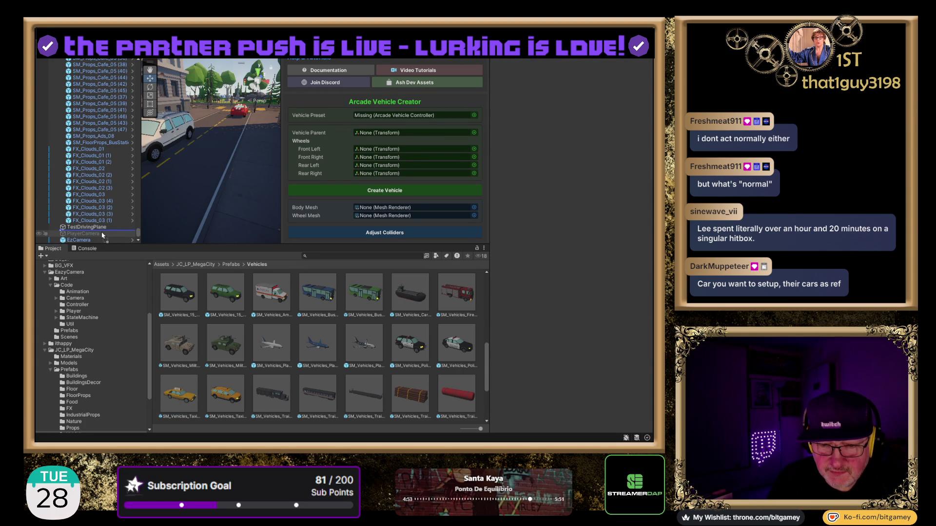
{"action": "left_click_drag", "start_coordinate": [102, 234], "coordinate": [102, 233]}
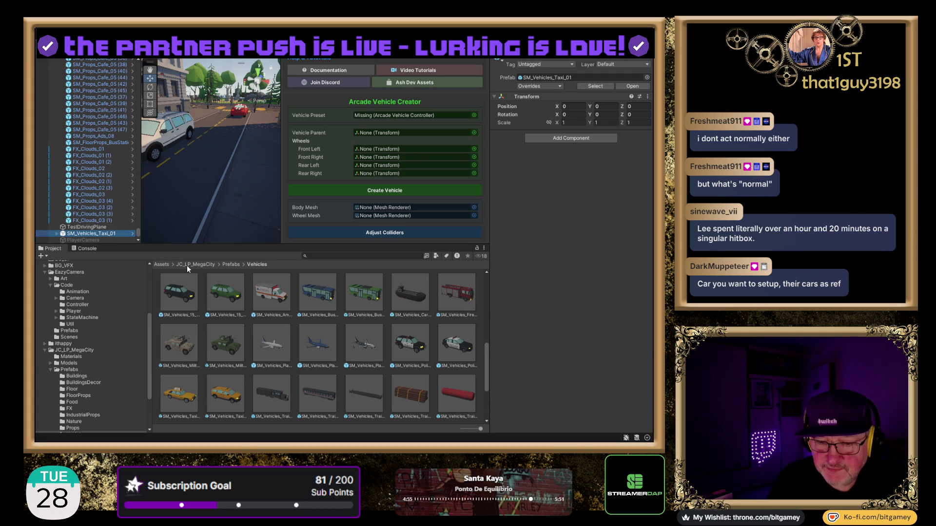
{"action": "left_click", "coordinate": [414, 115]}
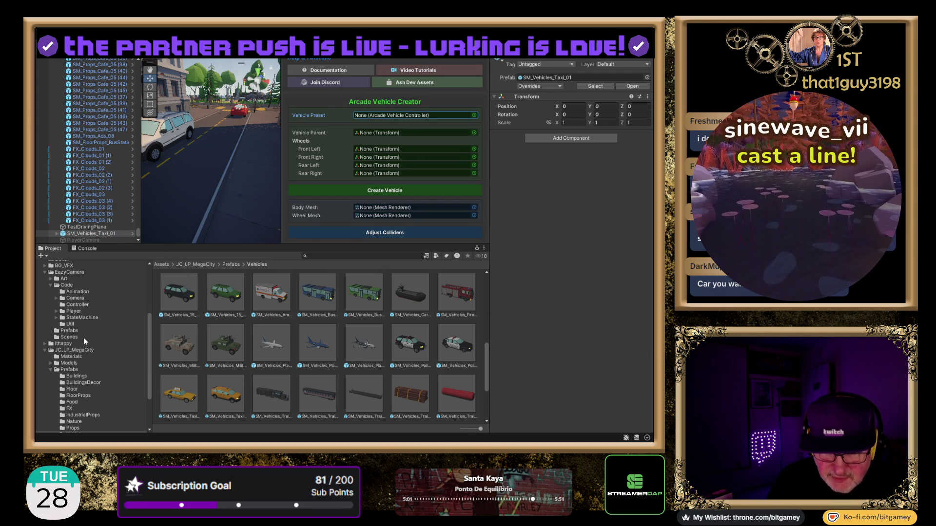
Step: Expand Ash Assets > Arcade Vehicle Physics > Prefabs in the Project window
{"action": "scroll", "coordinate": [52, 280], "scroll_direction": "up", "scroll_amount": 2}
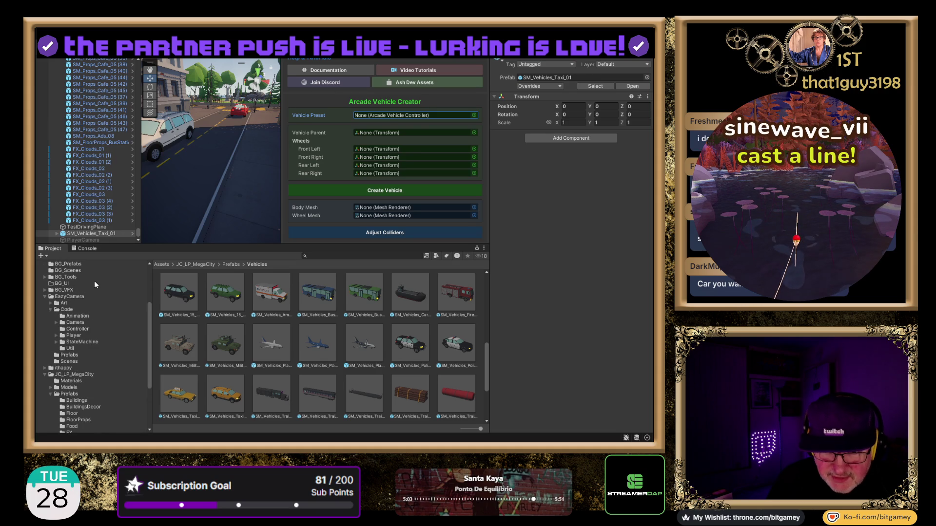
{"action": "scroll", "coordinate": [94, 282], "scroll_direction": "up", "scroll_amount": 2}
{"action": "left_click", "coordinate": [44, 269]}
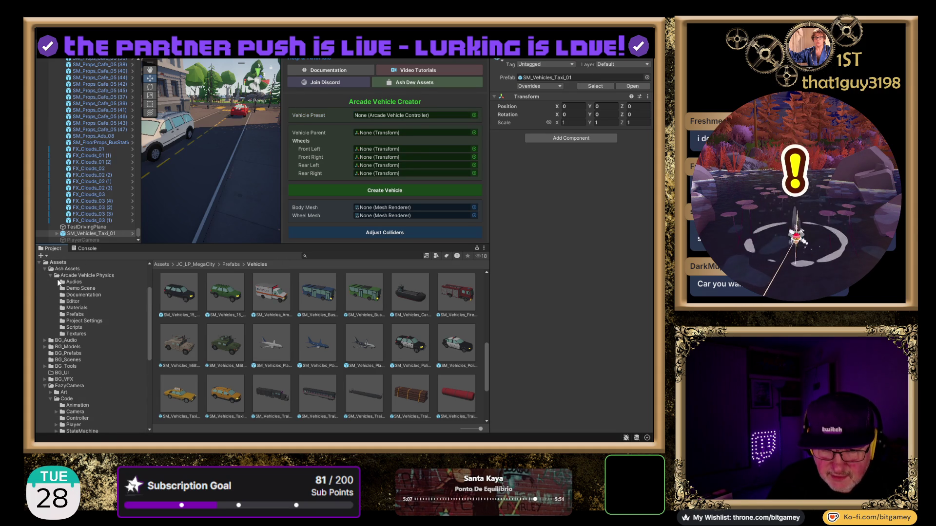
{"action": "left_click", "coordinate": [82, 315]}
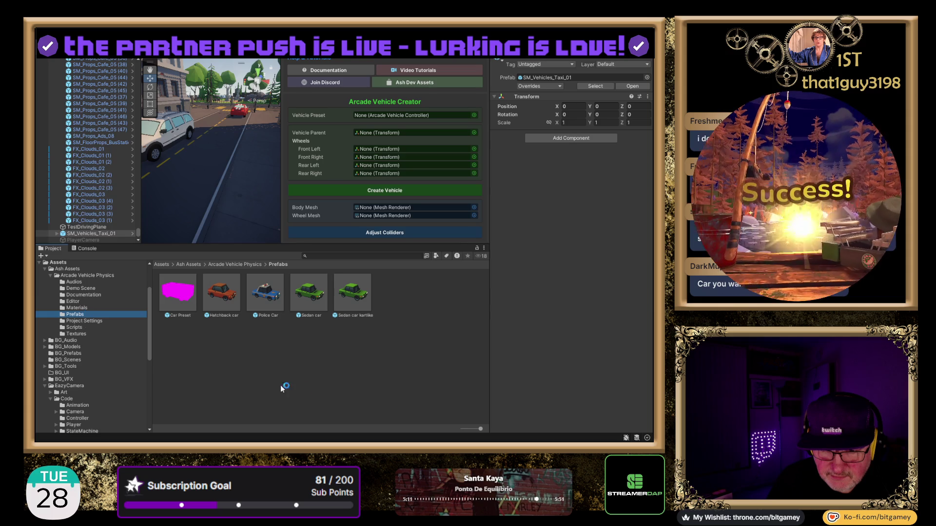
Step: Assign Police Car as preset, SM_Vehicles_Taxi_01 as parent, and its FL, FR, RL, RR wheels
{"action": "mouse_move", "coordinate": [265, 295]}
{"action": "left_mouse_down"}
{"action": "mouse_move", "coordinate": [347, 148]}
{"action": "mouse_move", "coordinate": [399, 115]}
{"action": "left_mouse_up"}
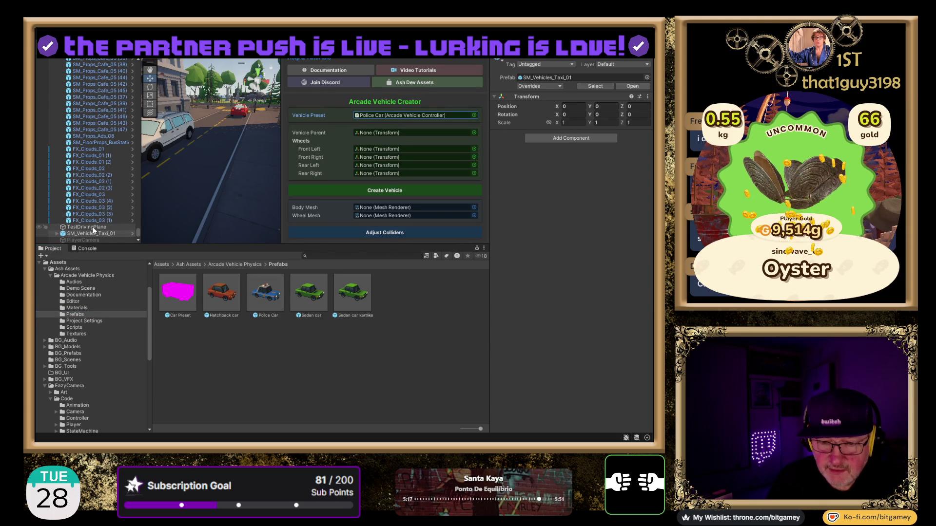
{"action": "mouse_move", "coordinate": [92, 234]}
{"action": "left_mouse_down"}
{"action": "mouse_move", "coordinate": [380, 117]}
{"action": "mouse_move", "coordinate": [376, 153]}
{"action": "mouse_move", "coordinate": [406, 131]}
{"action": "left_mouse_up"}
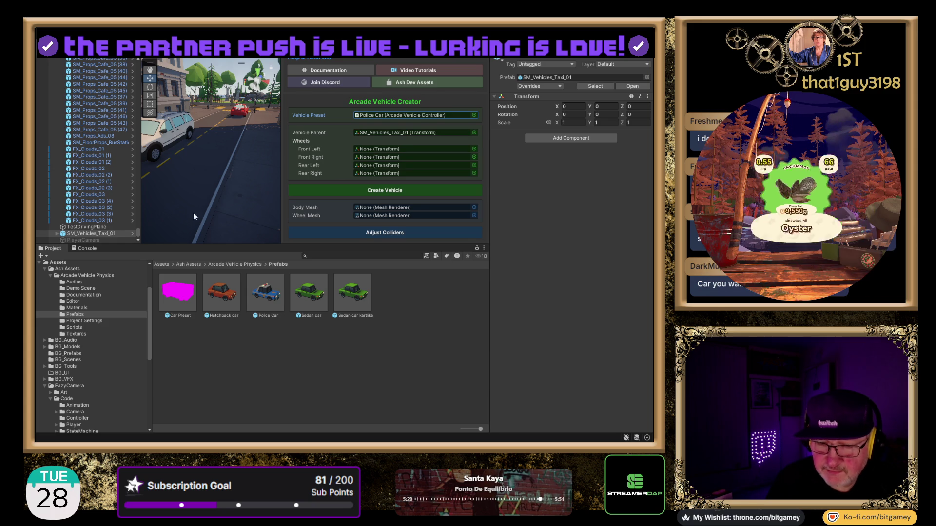
{"action": "left_click", "coordinate": [56, 234]}
{"action": "left_click_drag", "start_coordinate": [124, 213], "coordinate": [300, 154]}
{"action": "left_click_drag", "start_coordinate": [369, 142], "coordinate": [381, 149]}
{"action": "left_click_drag", "start_coordinate": [117, 216], "coordinate": [384, 156]}
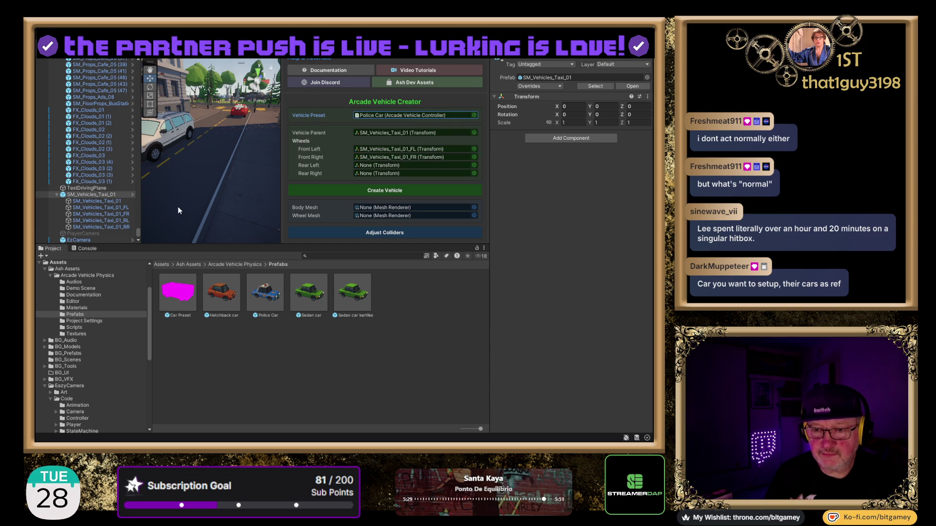
{"action": "left_click_drag", "start_coordinate": [122, 221], "coordinate": [376, 168]}
{"action": "left_click_drag", "start_coordinate": [100, 227], "coordinate": [393, 175]}
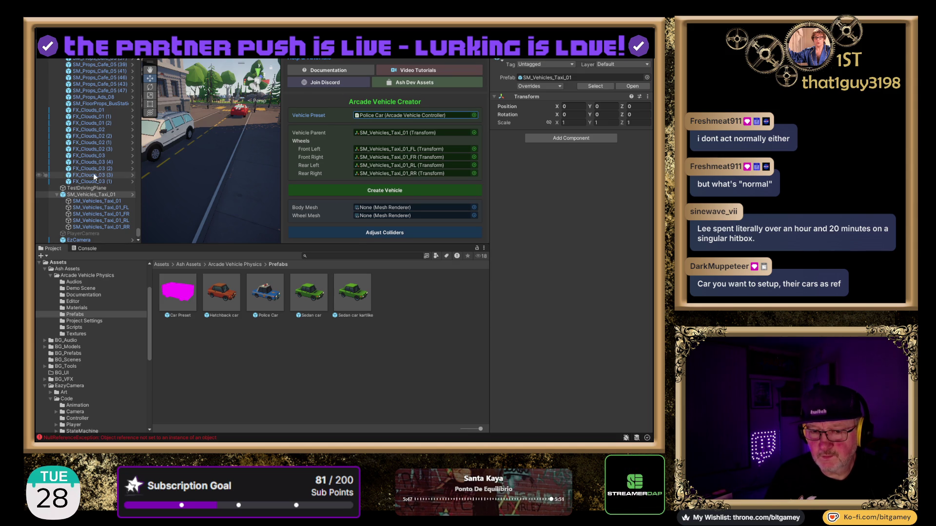
Step: Select the taxi and clear the existing Console errors
{"action": "left_click", "coordinate": [57, 194]}
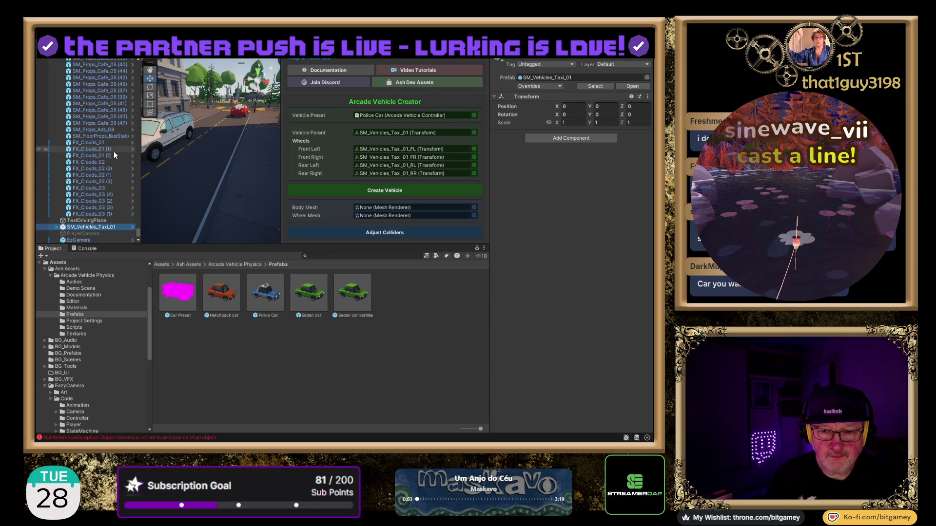
{"action": "left_click", "coordinate": [87, 249]}
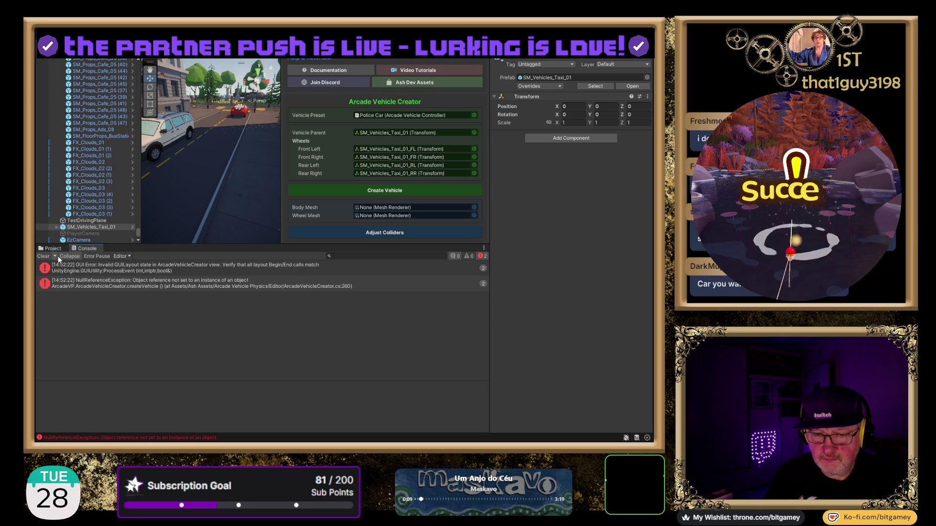
{"action": "left_click", "coordinate": [43, 256]}
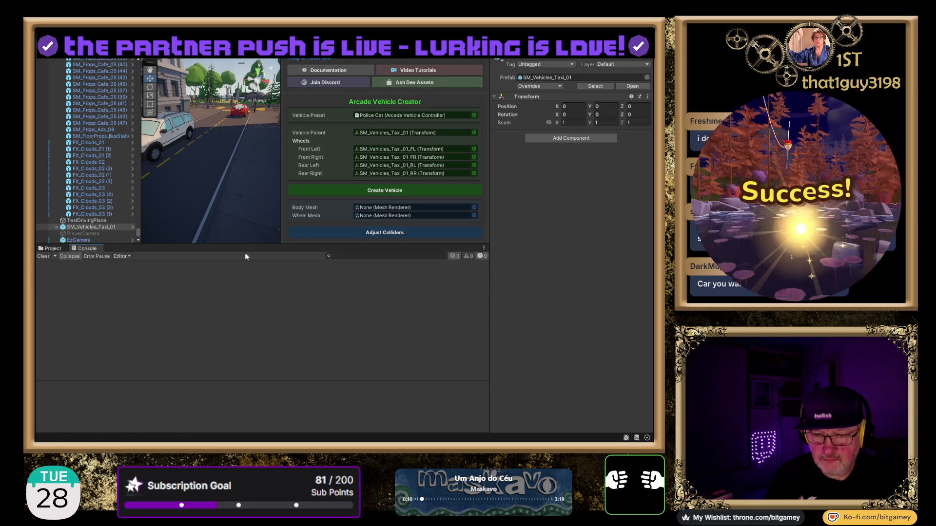
Step: Create the vehicle and inspect the NullReferenceException stack trace in ArcadeVehicleCreator.cs
{"action": "left_click", "coordinate": [373, 191]}
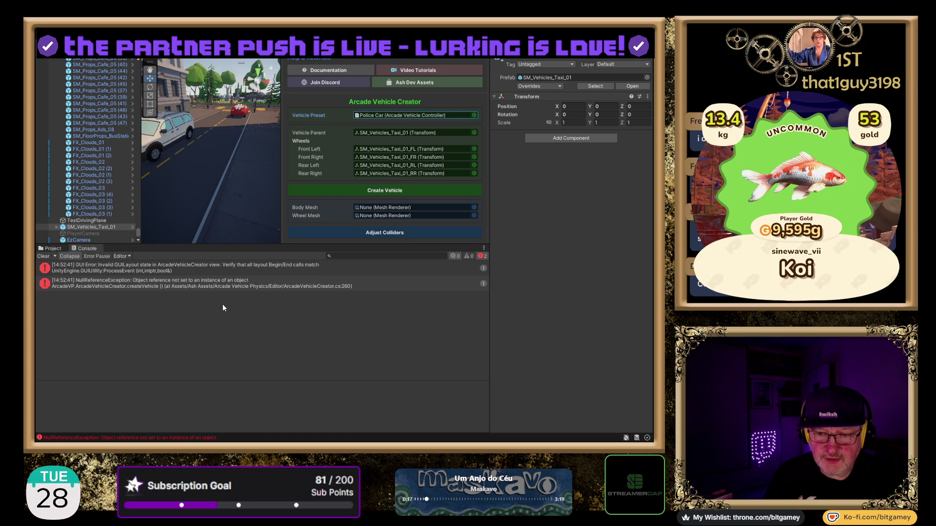
{"action": "left_click", "coordinate": [227, 283]}
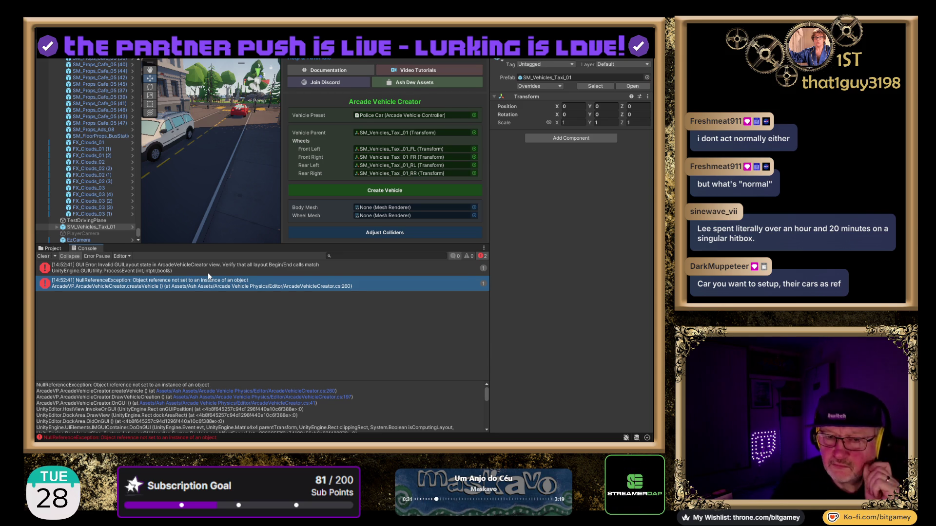
{"action": "left_click", "coordinate": [83, 227]}
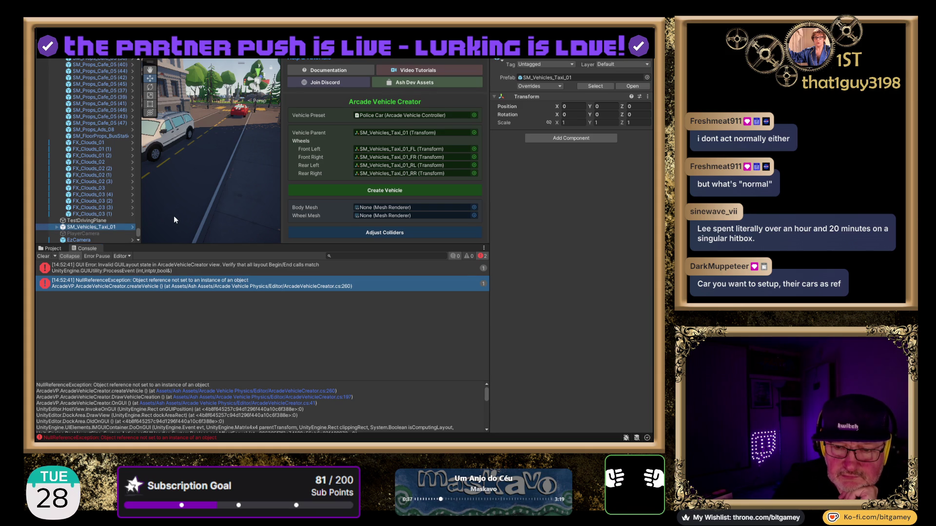
Step: Delete the taxi, collapse the Environment group, and return the bottom panel to Project
{"action": "key", "text": "Delete"}
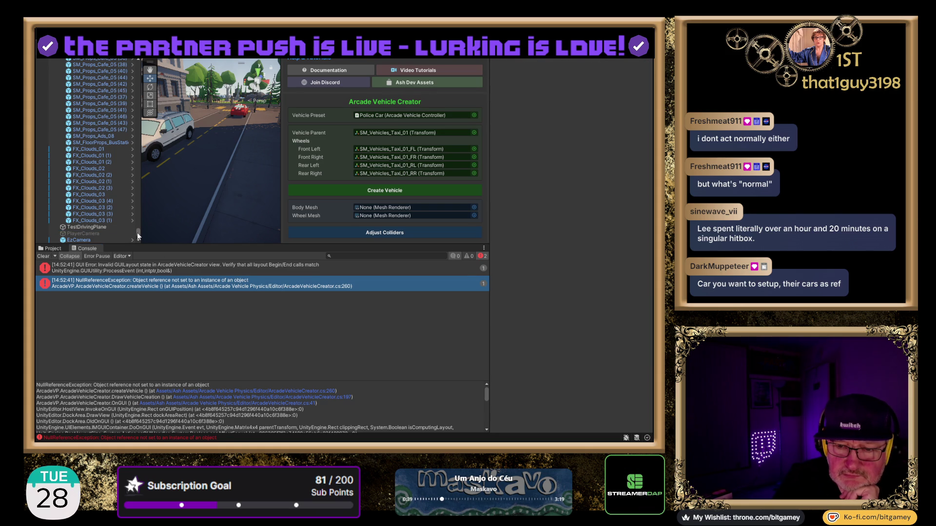
{"action": "left_click_drag", "start_coordinate": [137, 232], "coordinate": [149, 69]}
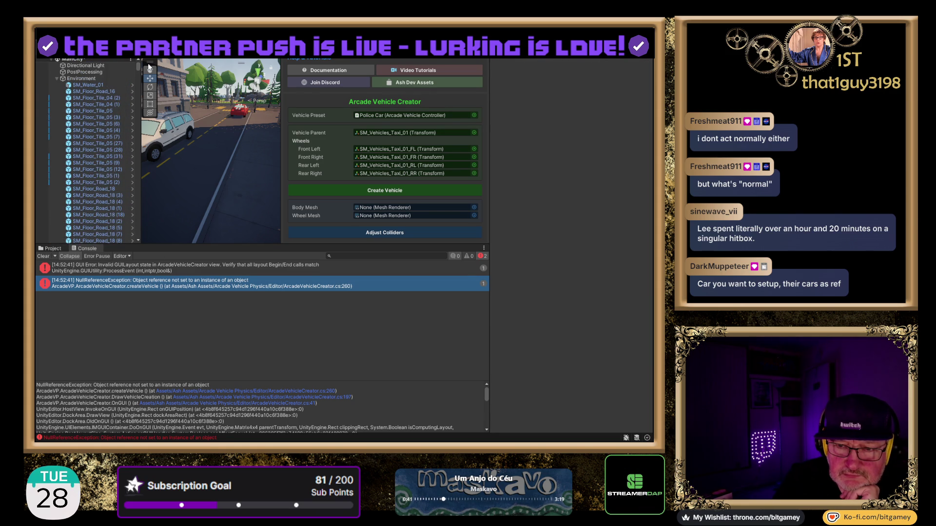
{"action": "left_click", "coordinate": [57, 78]}
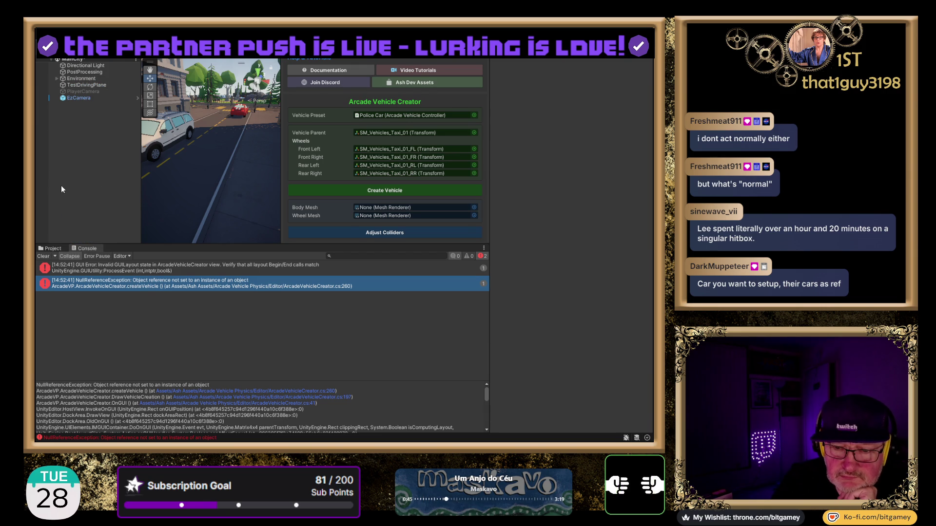
{"action": "left_click", "coordinate": [53, 248]}
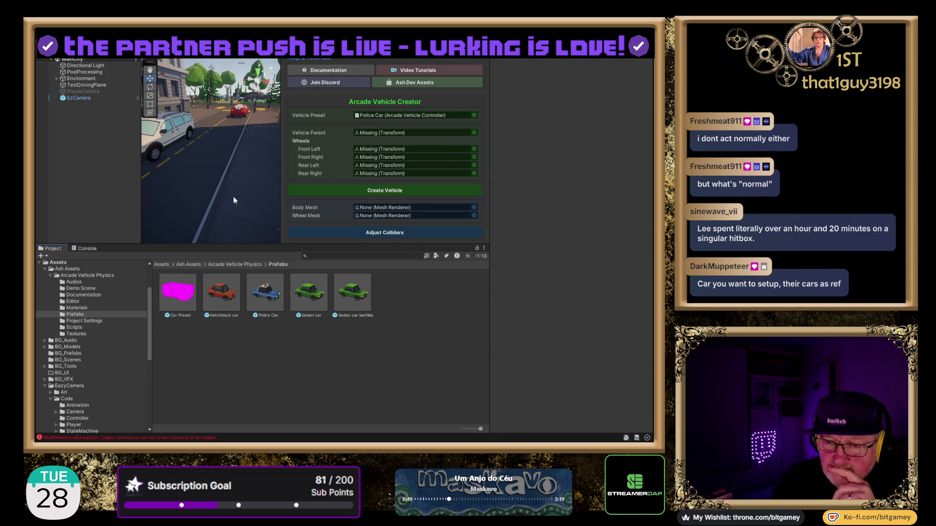
{"action": "left_click", "coordinate": [91, 250]}
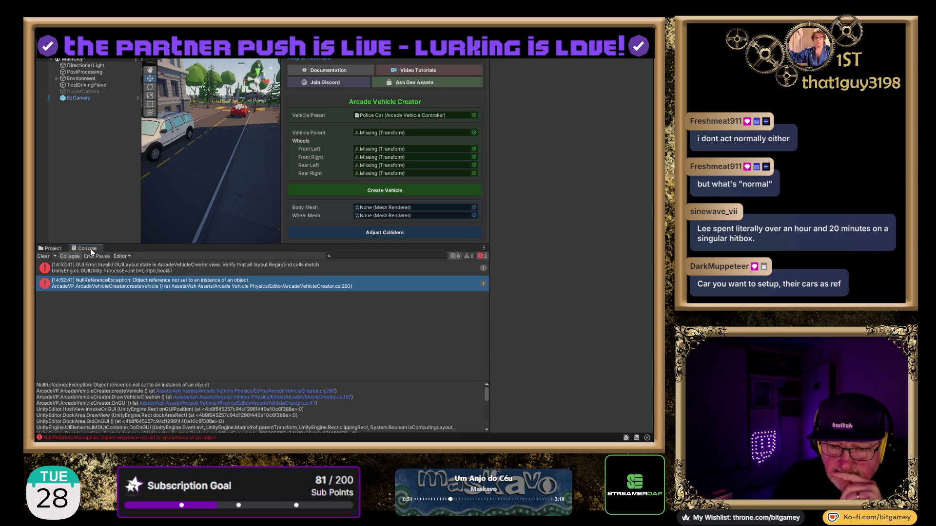
{"action": "left_click", "coordinate": [53, 249]}
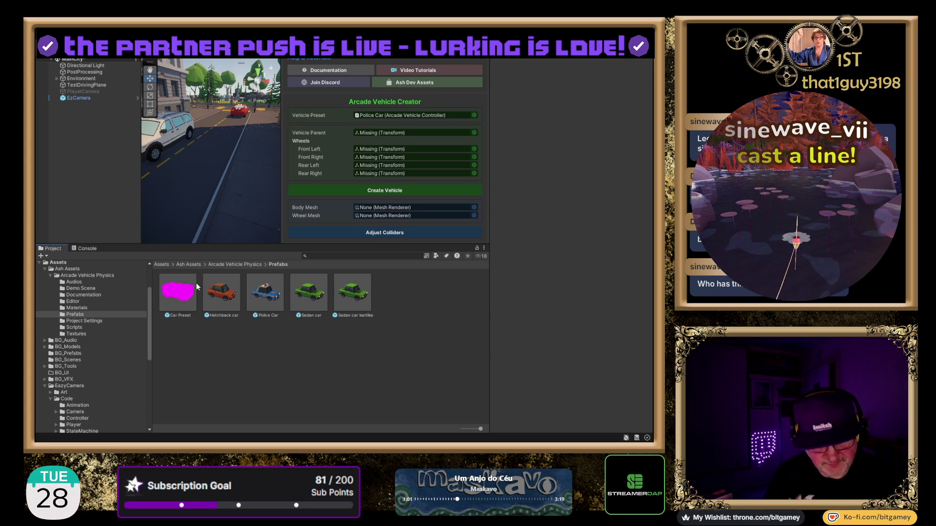
Step: Undo and redo the deletions, leaving both the taxi and Arcade_PlayerTaxi removed
{"action": "key", "text": "ctrl+z"}
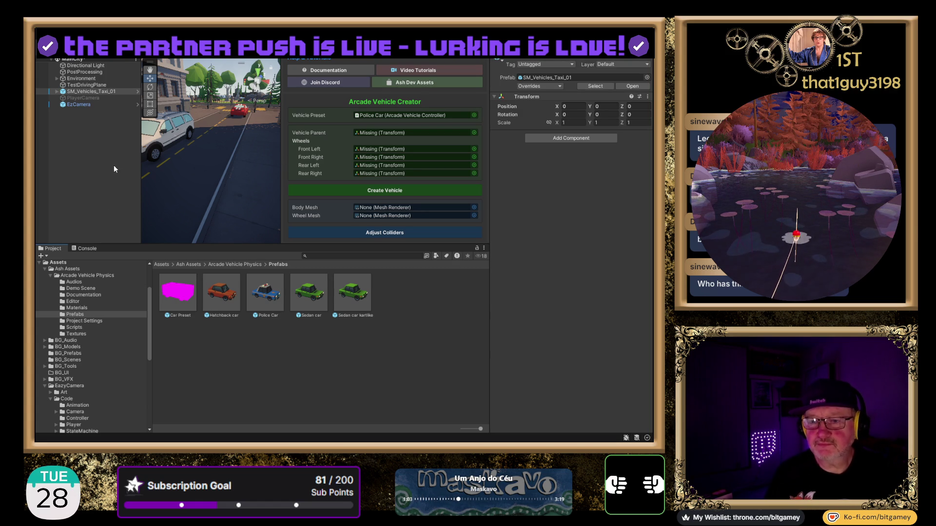
{"action": "key", "text": "Delete"}
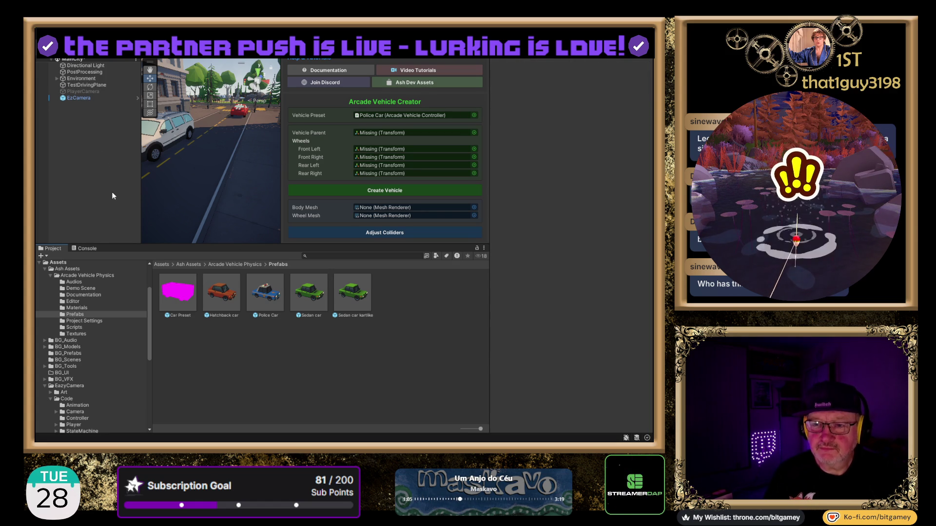
{"action": "key", "text": "ctrl+z"}
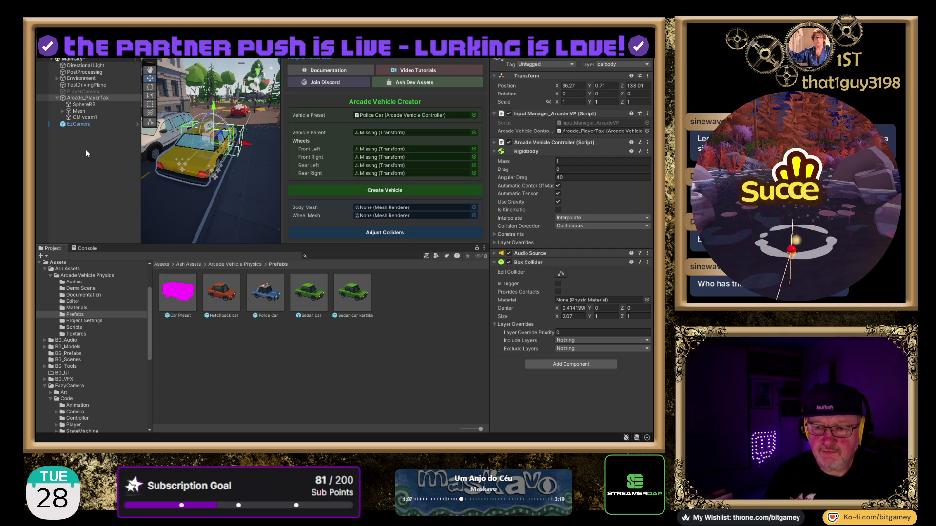
{"action": "key", "text": "Delete"}
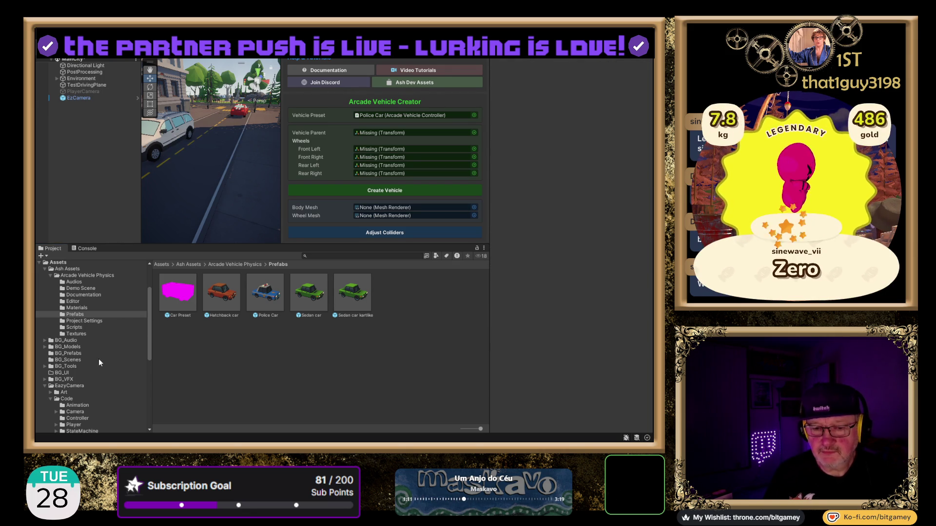
Step: Drag the SM_Vehicles_Taxi_01 prefab from JC_LP_MegaCity/Prefabs/Vehicles into the scene by the road
{"action": "scroll", "coordinate": [92, 361], "scroll_direction": "down", "scroll_amount": 3}
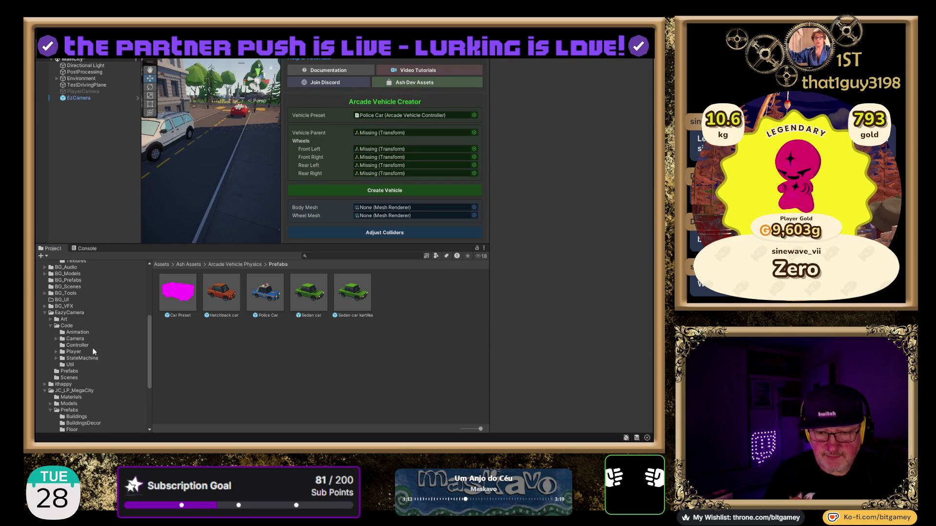
{"action": "left_click", "coordinate": [44, 313]}
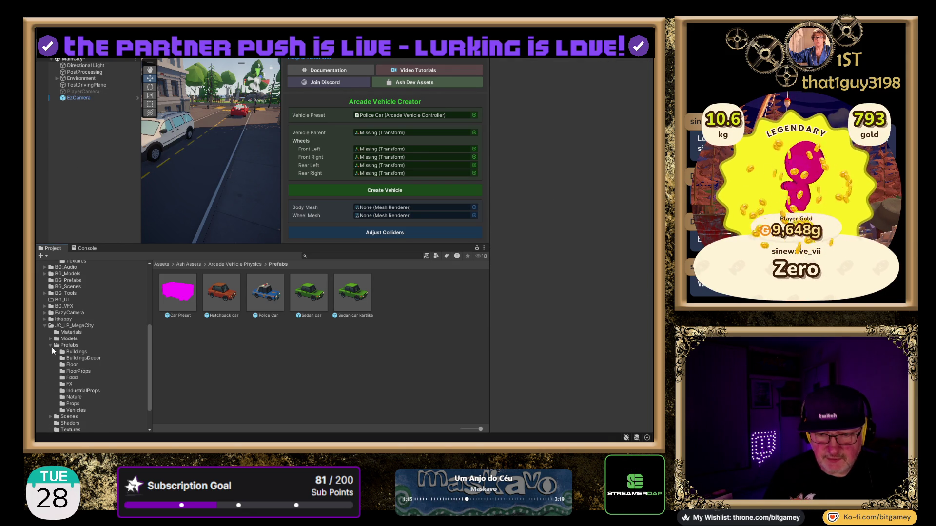
{"action": "left_click", "coordinate": [74, 410]}
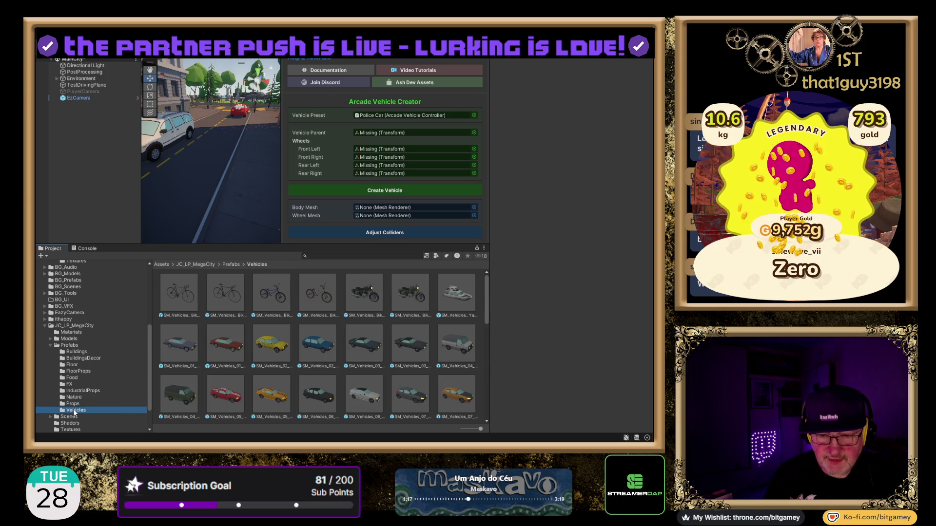
{"action": "scroll", "coordinate": [285, 366], "scroll_direction": "down", "scroll_amount": 5}
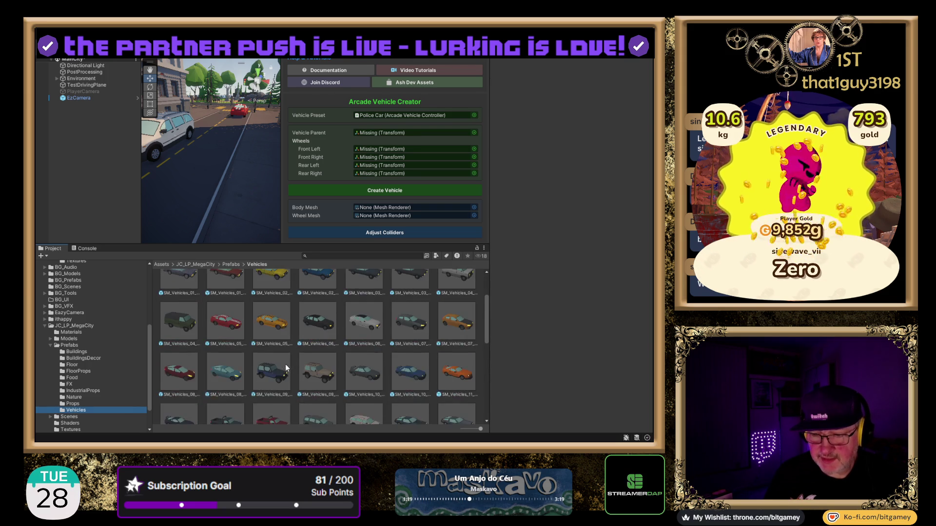
{"action": "scroll", "coordinate": [285, 366], "scroll_direction": "down", "scroll_amount": 2}
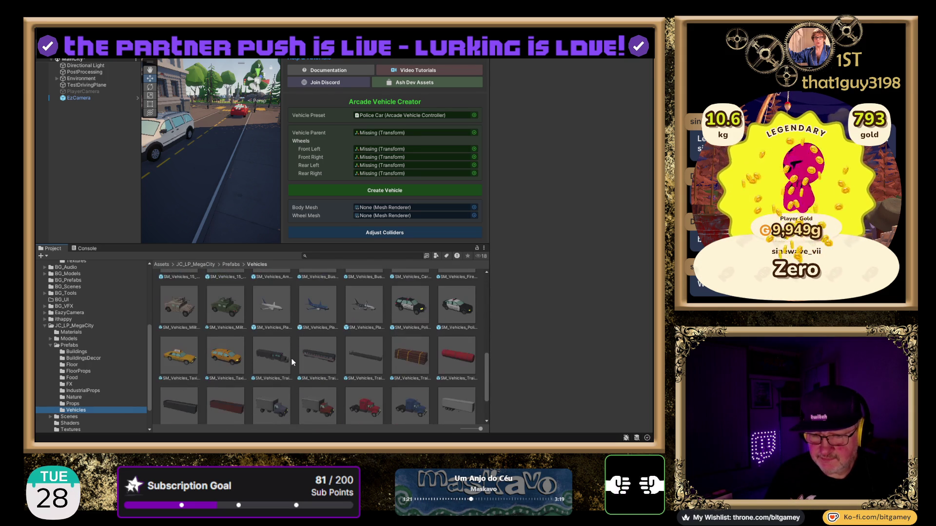
{"action": "left_click", "coordinate": [178, 358]}
{"action": "mouse_move", "coordinate": [186, 307]}
{"action": "left_mouse_down"}
{"action": "mouse_move", "coordinate": [200, 195]}
{"action": "mouse_move", "coordinate": [217, 163]}
{"action": "left_mouse_up"}
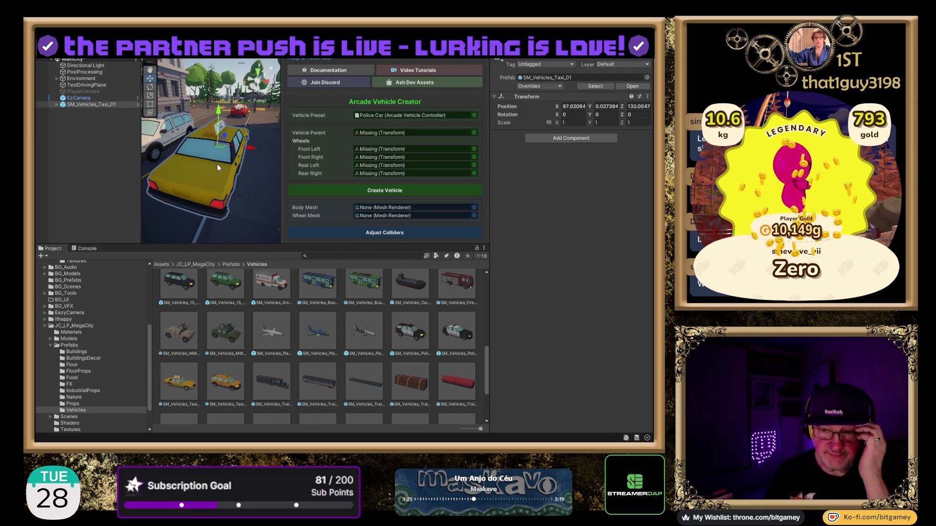
Step: Set the new taxi as Vehicle Parent and its FL, FR, RL, RR children as wheels
{"action": "left_click", "coordinate": [55, 104]}
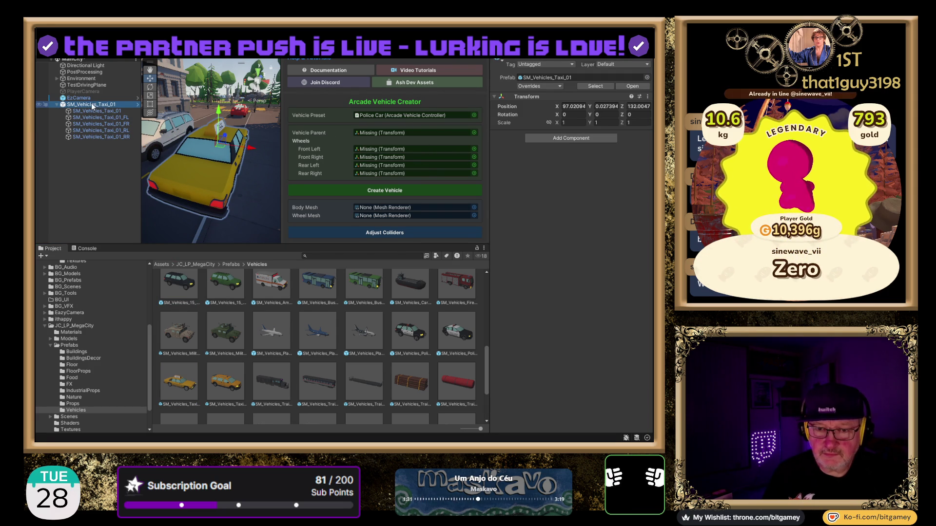
{"action": "left_click_drag", "start_coordinate": [93, 105], "coordinate": [385, 133]}
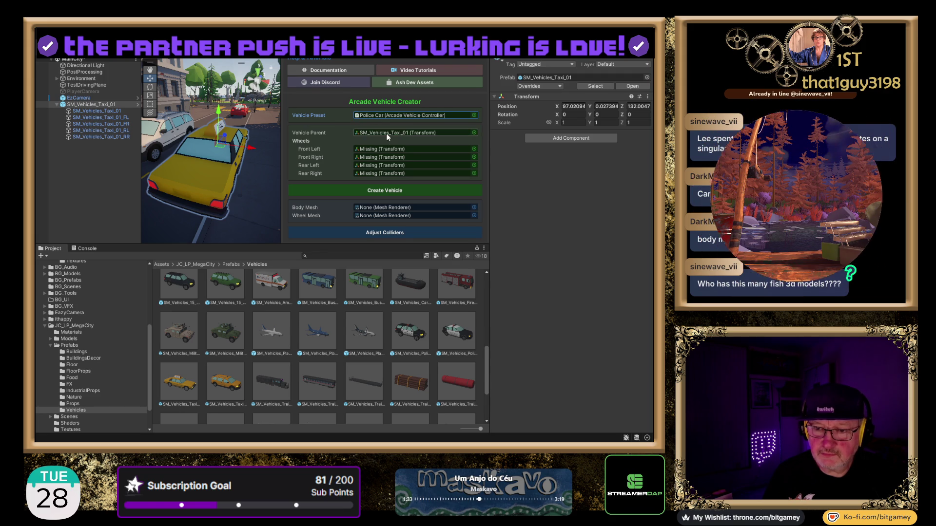
{"action": "mouse_move", "coordinate": [98, 117]}
{"action": "left_mouse_down"}
{"action": "mouse_move", "coordinate": [390, 115]}
{"action": "mouse_move", "coordinate": [380, 149]}
{"action": "left_mouse_up"}
{"action": "mouse_move", "coordinate": [100, 124]}
{"action": "left_mouse_down"}
{"action": "mouse_move", "coordinate": [219, 122]}
{"action": "mouse_move", "coordinate": [382, 158]}
{"action": "left_mouse_up"}
{"action": "mouse_move", "coordinate": [101, 131]}
{"action": "left_mouse_down"}
{"action": "mouse_move", "coordinate": [385, 117]}
{"action": "mouse_move", "coordinate": [382, 166]}
{"action": "left_mouse_up"}
{"action": "left_click_drag", "start_coordinate": [91, 139], "coordinate": [384, 174]}
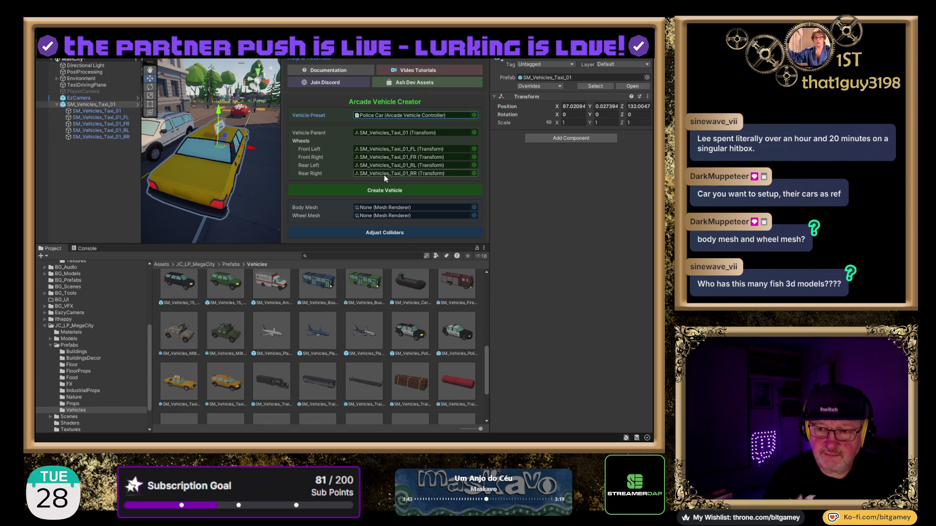
Step: Use the taxi body as Body Mesh and the front-left wheel as Wheel Mesh
{"action": "left_click", "coordinate": [96, 111]}
{"action": "mouse_move", "coordinate": [96, 113]}
{"action": "left_mouse_down"}
{"action": "mouse_move", "coordinate": [371, 161]}
{"action": "mouse_move", "coordinate": [400, 209]}
{"action": "left_mouse_up"}
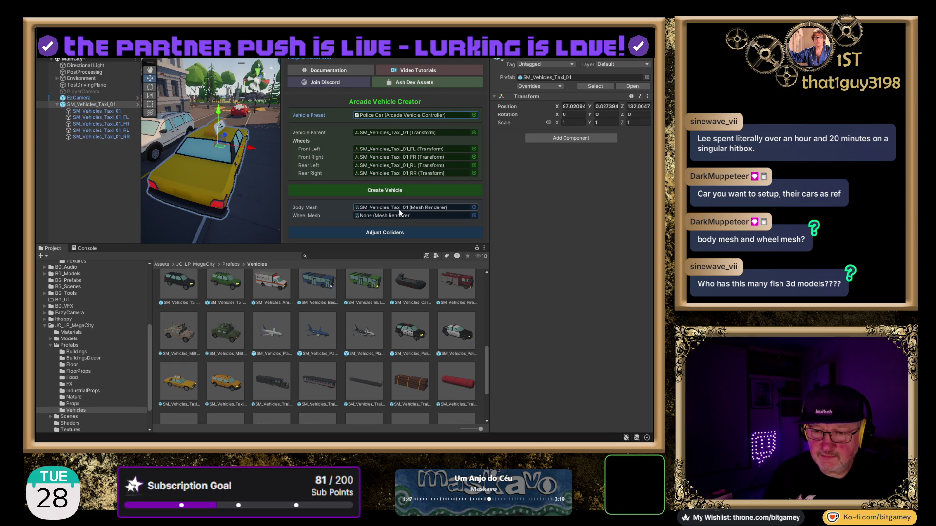
{"action": "mouse_move", "coordinate": [97, 114]}
{"action": "left_mouse_down"}
{"action": "mouse_move", "coordinate": [317, 146]}
{"action": "mouse_move", "coordinate": [393, 220]}
{"action": "left_mouse_up"}
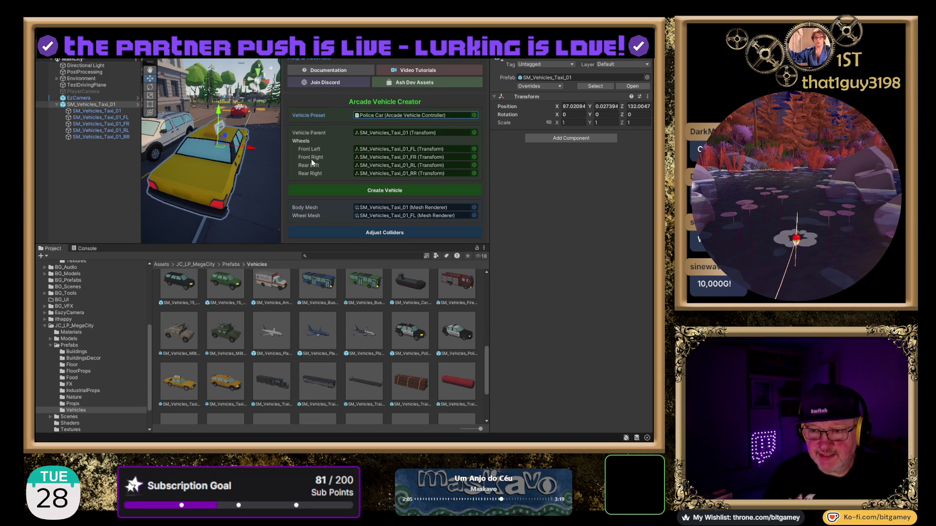
Step: Create Arcade_SM_Vehicles_Taxi_01 and inspect its SphereRB, Mesh and CM vcam1 parts
{"action": "left_click", "coordinate": [346, 190]}
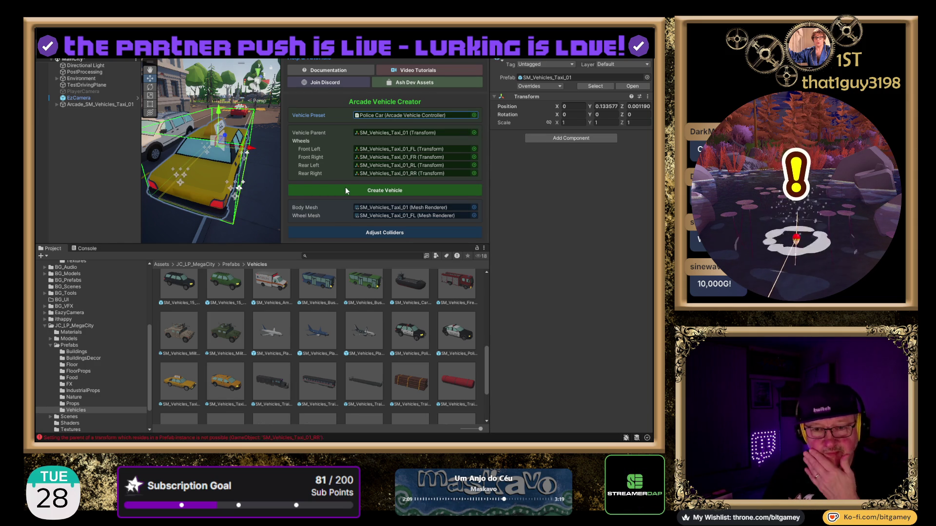
{"action": "left_click", "coordinate": [57, 104]}
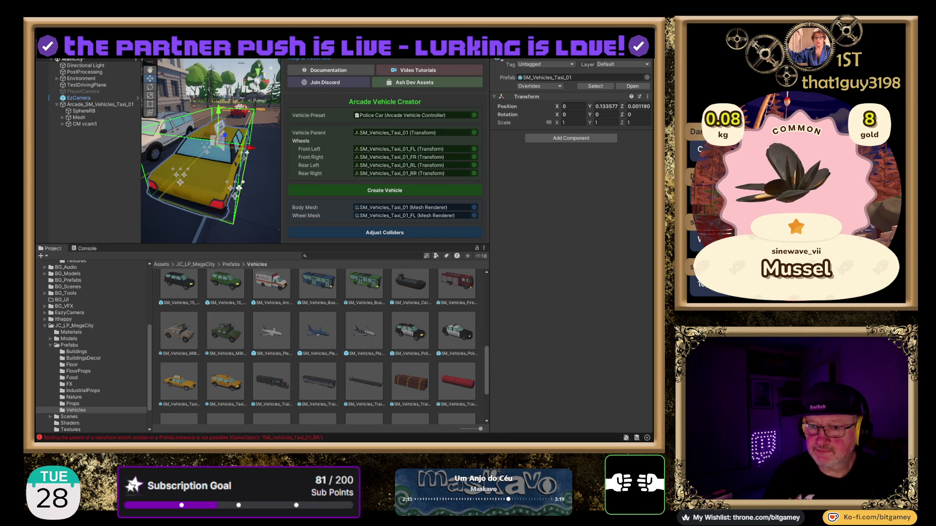
{"action": "left_click", "coordinate": [93, 104]}
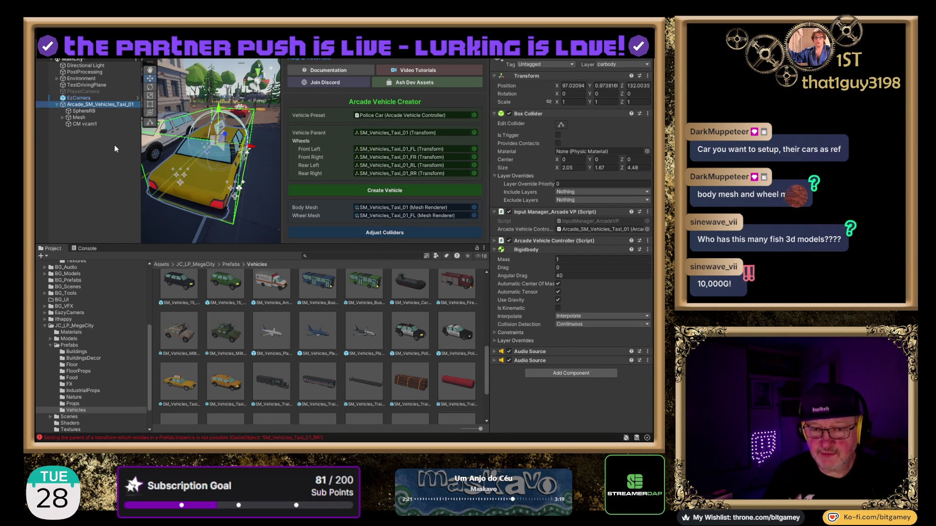
Step: Fit the box collider to the taxi body and orbit to check it
{"action": "left_click", "coordinate": [386, 233]}
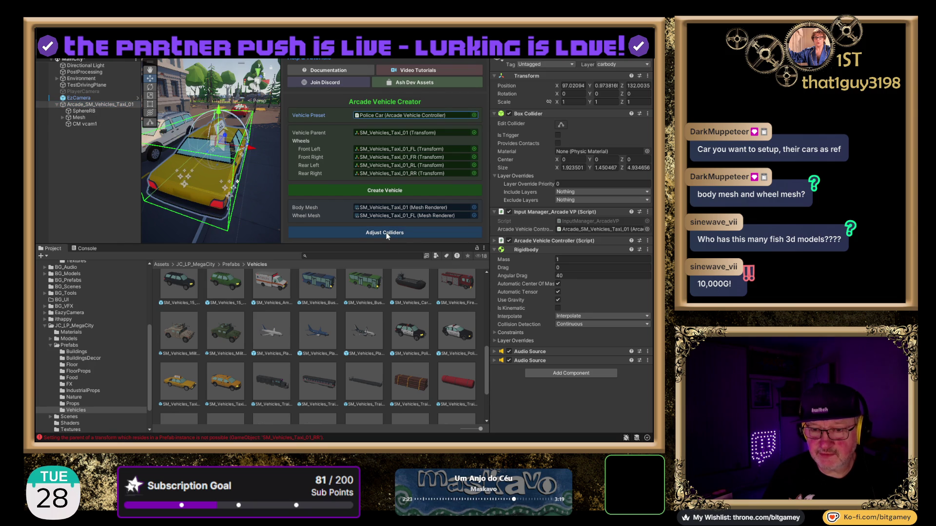
{"action": "mouse_move", "coordinate": [170, 182]}
{"action": "left_mouse_down"}
{"action": "mouse_move", "coordinate": [242, 216]}
{"action": "mouse_move", "coordinate": [155, 219]}
{"action": "left_mouse_up"}
{"action": "mouse_move", "coordinate": [177, 147]}
{"action": "left_mouse_down"}
{"action": "mouse_move", "coordinate": [268, 172]}
{"action": "mouse_move", "coordinate": [256, 139]}
{"action": "mouse_move", "coordinate": [107, 130]}
{"action": "left_mouse_up"}
Step: Frame the taxi in the Scene view, reselect it, and stop the playtest after it runs
{"action": "key", "text": "f"}
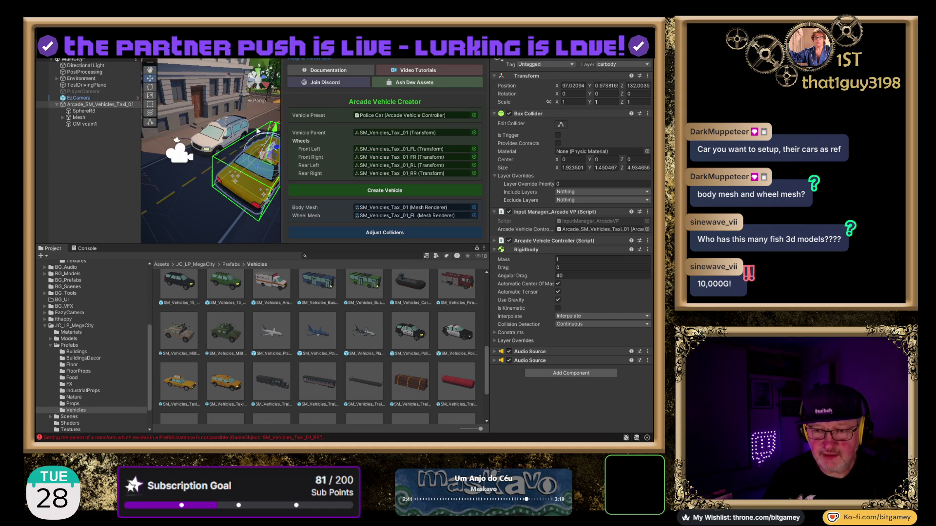
{"action": "mouse_move", "coordinate": [238, 138]}
{"action": "left_mouse_down"}
{"action": "mouse_move", "coordinate": [211, 180]}
{"action": "mouse_move", "coordinate": [254, 158]}
{"action": "left_mouse_up"}
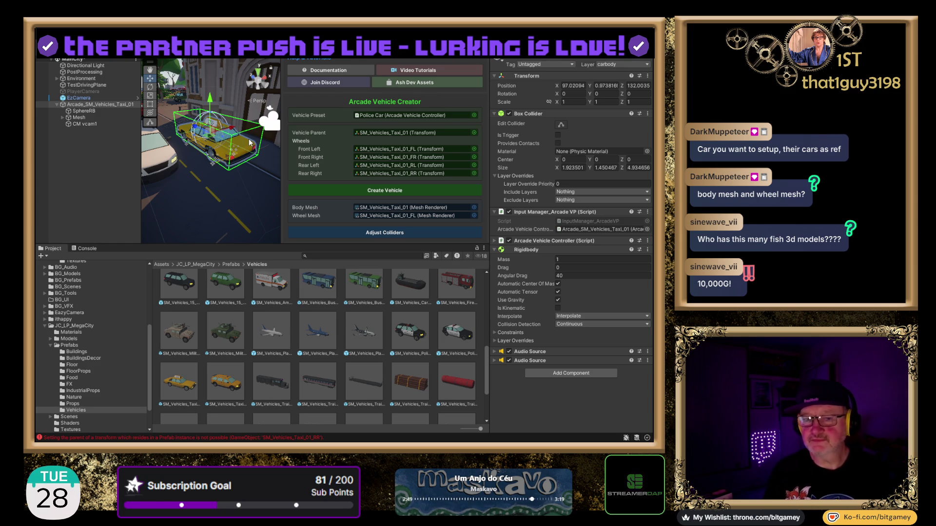
{"action": "left_click", "coordinate": [86, 105]}
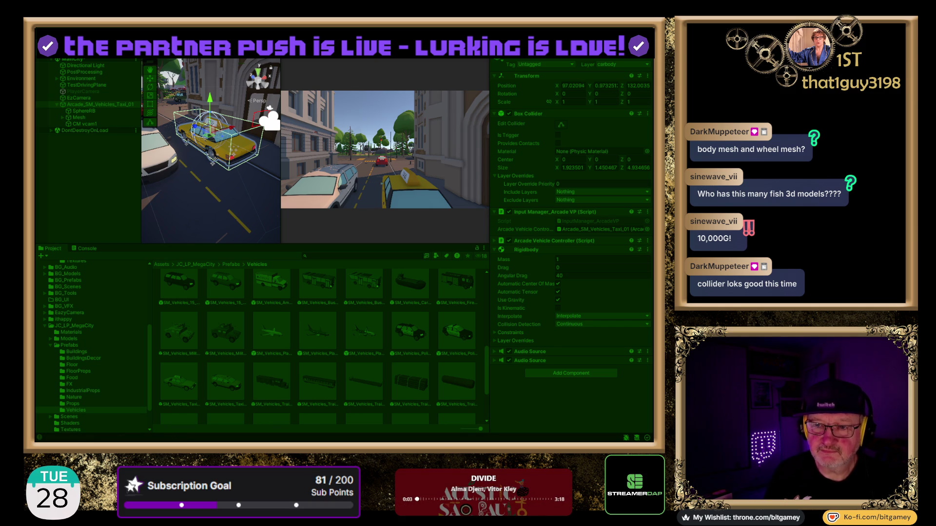
{"action": "key", "text": "ctrl+p"}
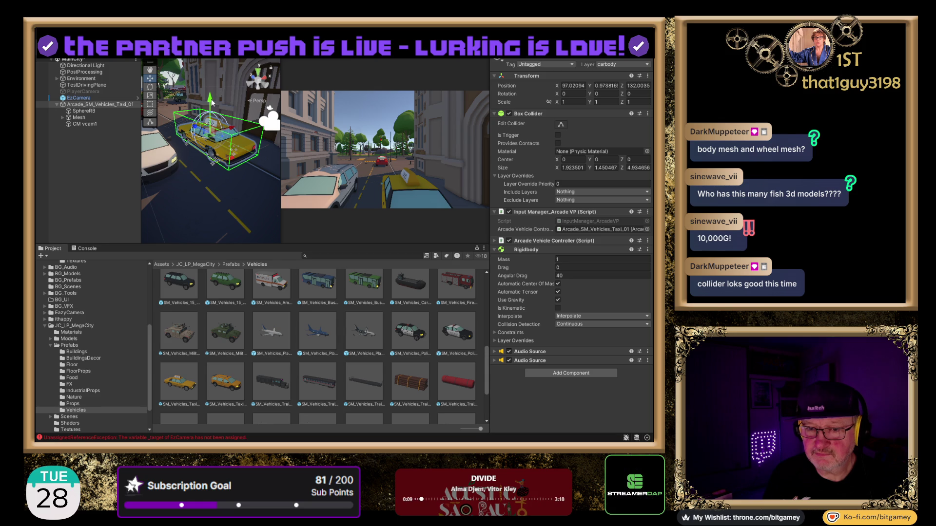
Step: Raise the taxi to Y 1.37 above the road and run another playtest
{"action": "left_click_drag", "start_coordinate": [211, 102], "coordinate": [211, 92]}
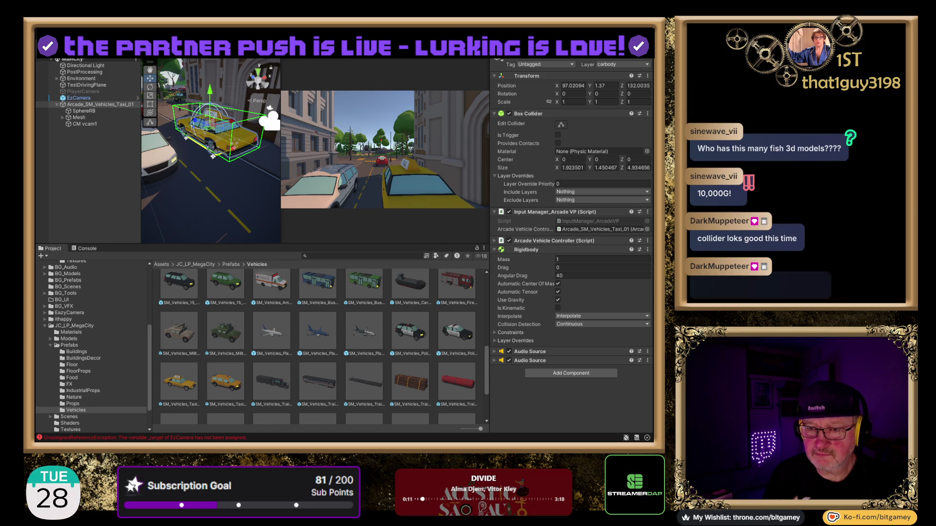
{"action": "key", "text": "ctrl+p"}
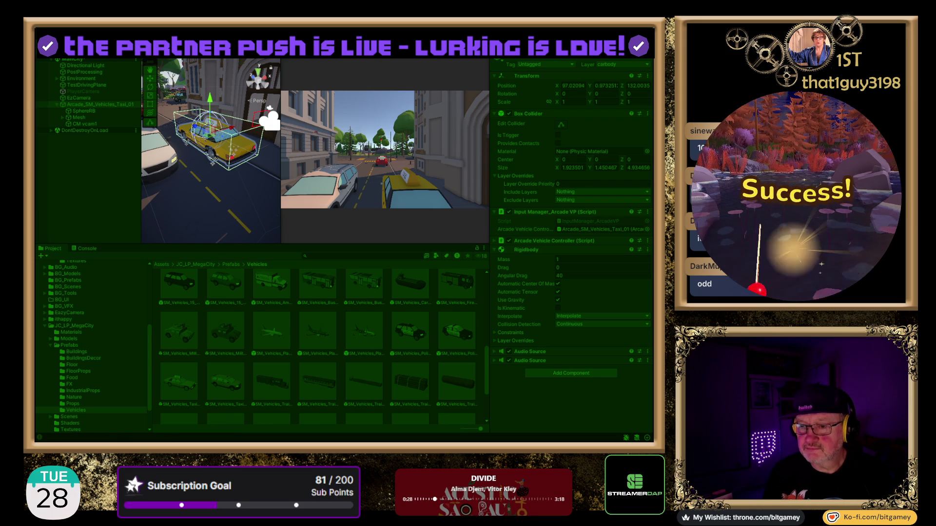
{"action": "key", "text": "ctrl+p"}
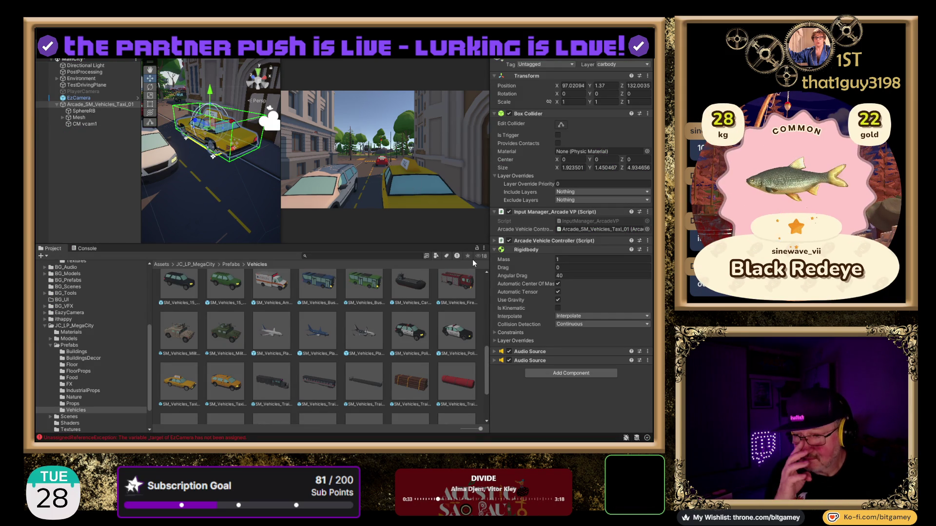
Step: Remove the taxi's second Audio Source and show the Console's UnassignedReferenceException errors
{"action": "left_click", "coordinate": [494, 241]}
{"action": "scroll", "coordinate": [510, 153], "scroll_direction": "down", "scroll_amount": 2}
{"action": "scroll", "coordinate": [510, 154], "scroll_direction": "down", "scroll_amount": 5}
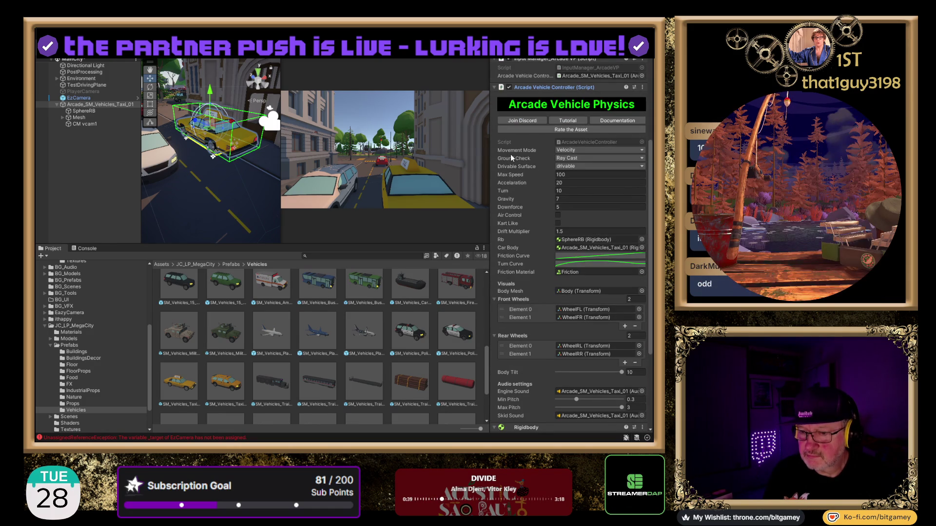
{"action": "scroll", "coordinate": [510, 154], "scroll_direction": "down", "scroll_amount": 2}
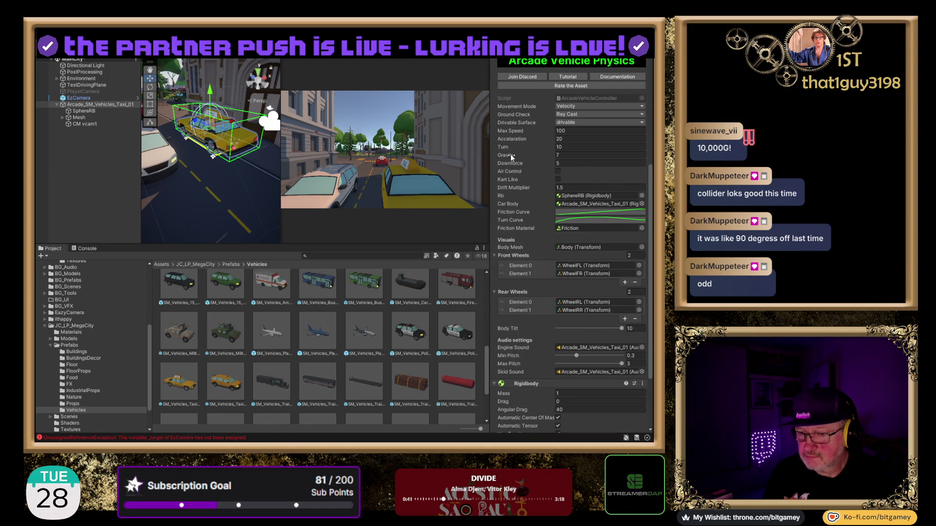
{"action": "scroll", "coordinate": [510, 154], "scroll_direction": "down", "scroll_amount": 4}
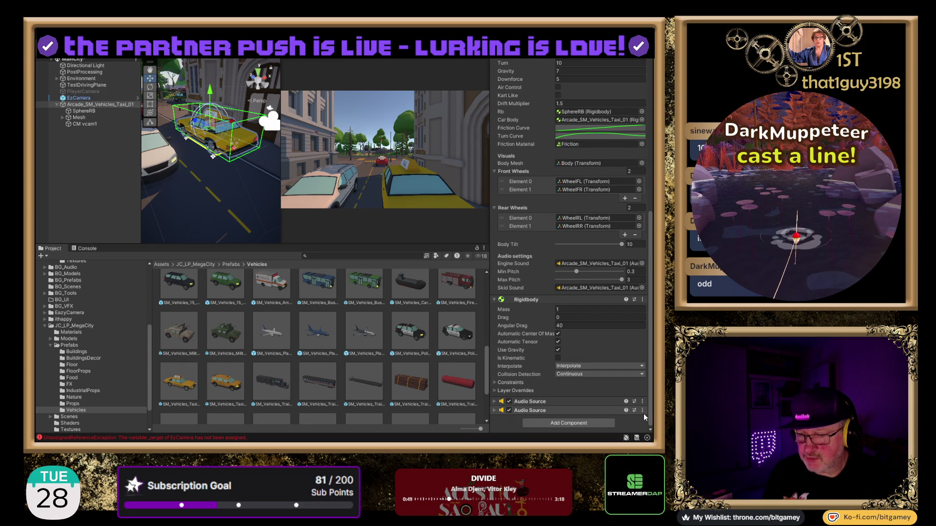
{"action": "left_click", "coordinate": [627, 338]}
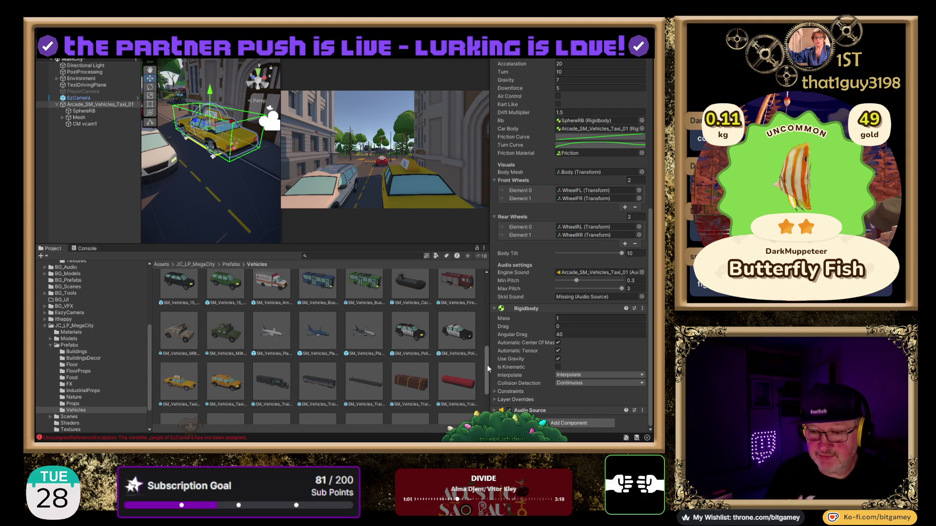
{"action": "left_click", "coordinate": [78, 248]}
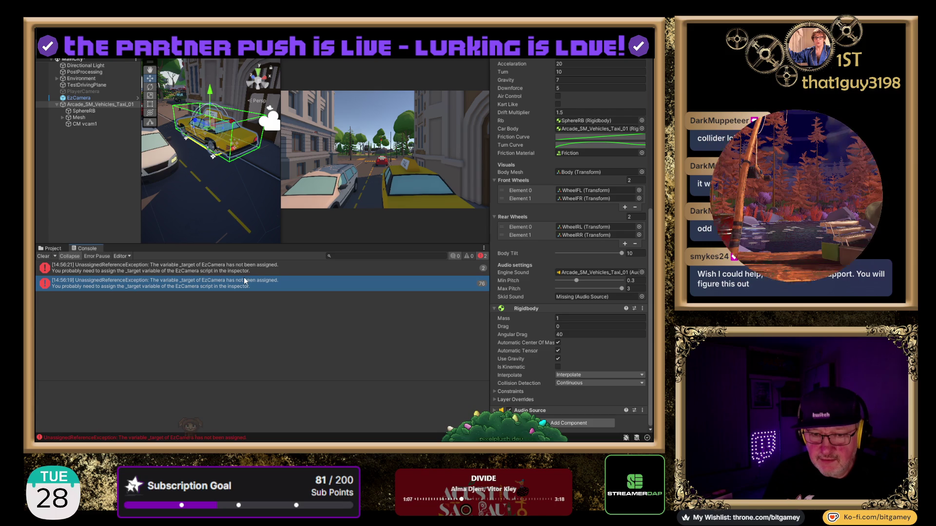
Step: Set EzCamera's Target to Arcade_SM_Vehicles_Taxi_01 and clear the old Console errors
{"action": "left_click", "coordinate": [77, 99]}
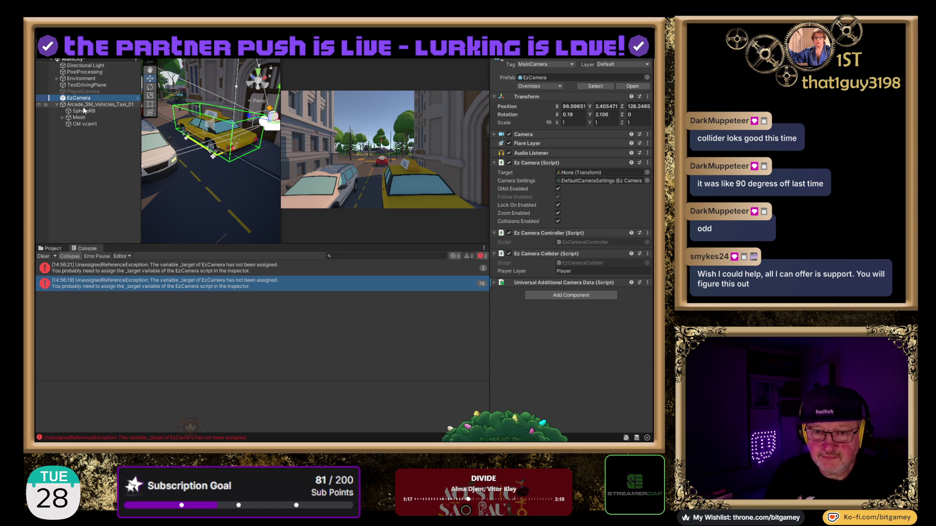
{"action": "left_click_drag", "start_coordinate": [83, 106], "coordinate": [595, 176]}
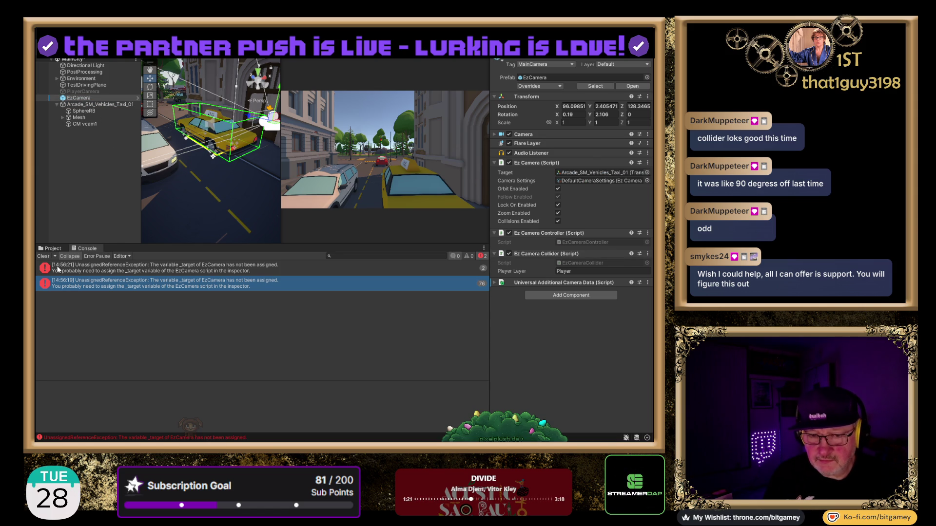
{"action": "left_click", "coordinate": [43, 256]}
Step: Playtest the scene with the camera following the taxi, then select the taxi
{"action": "key", "text": "ctrl+p"}
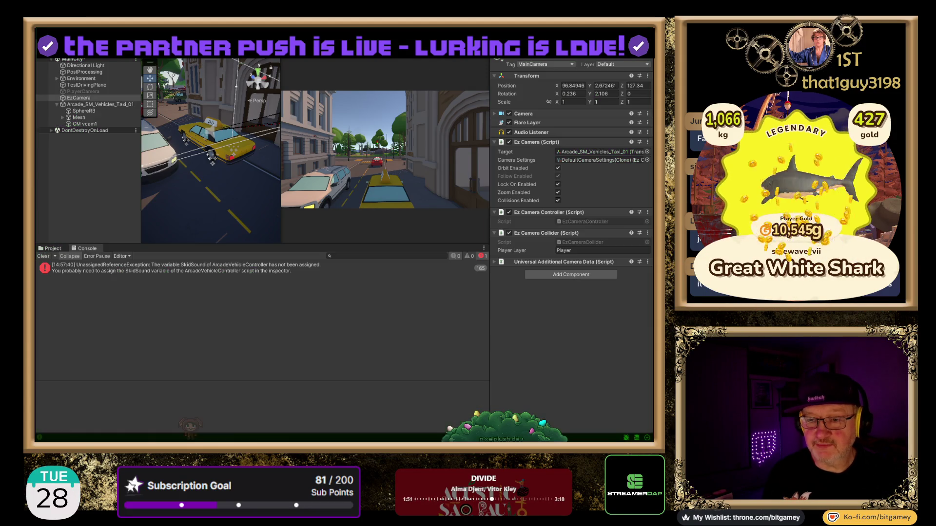
{"action": "key", "text": "ctrl+p"}
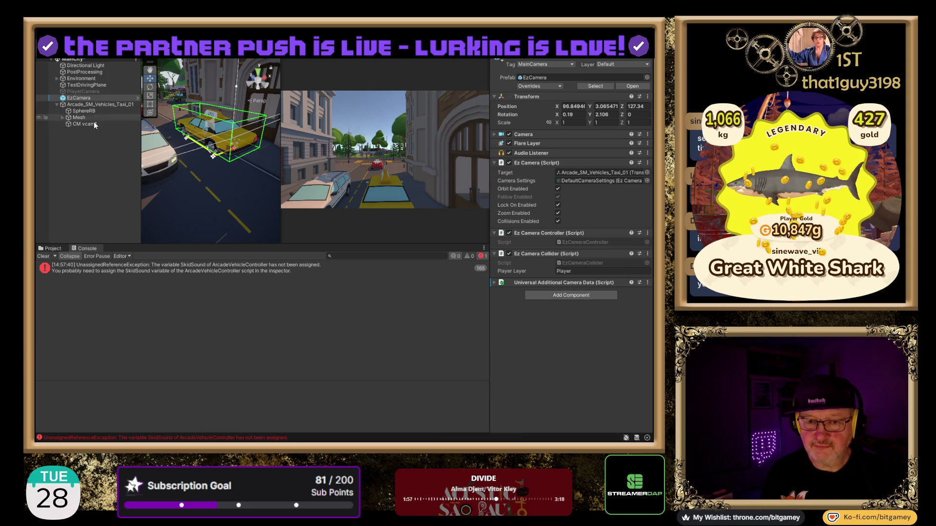
{"action": "left_click", "coordinate": [98, 106]}
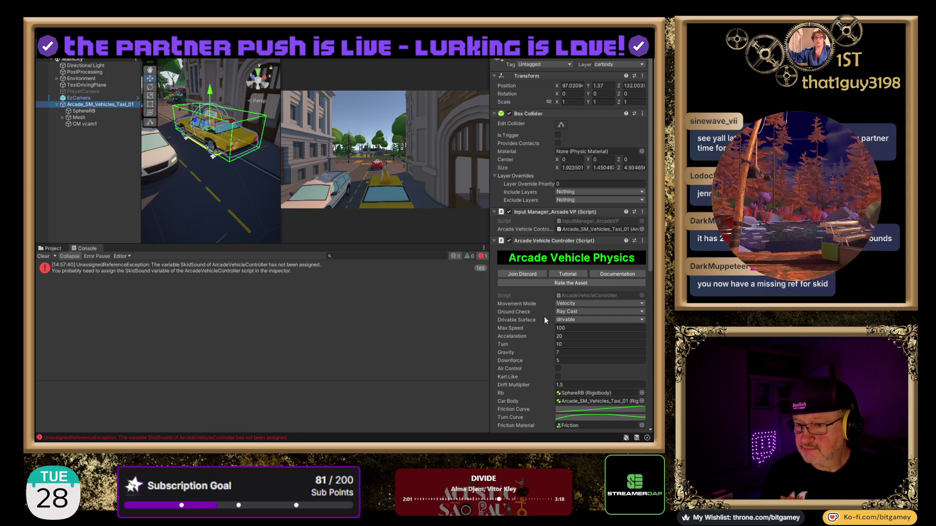
Step: Check the taxi's Inspector, where the Skid Sound slot is empty
{"action": "scroll", "coordinate": [541, 316], "scroll_direction": "down", "scroll_amount": 5}
{"action": "scroll", "coordinate": [541, 318], "scroll_direction": "down", "scroll_amount": 2}
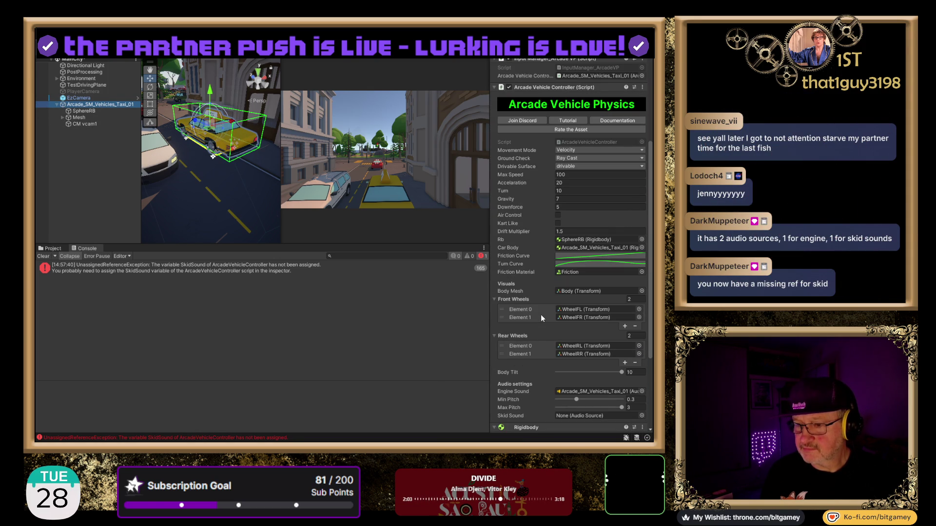
{"action": "scroll", "coordinate": [541, 316], "scroll_direction": "down", "scroll_amount": 2}
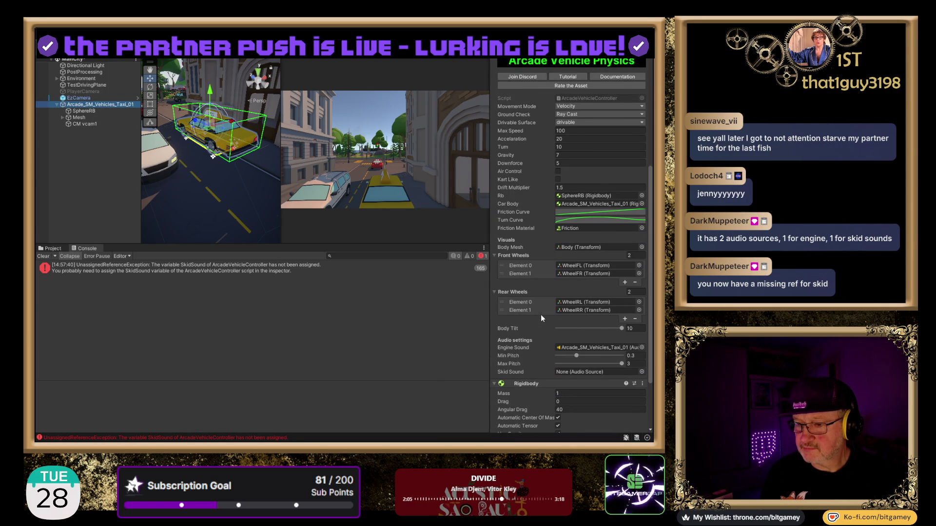
{"action": "scroll", "coordinate": [541, 317], "scroll_direction": "down", "scroll_amount": 3}
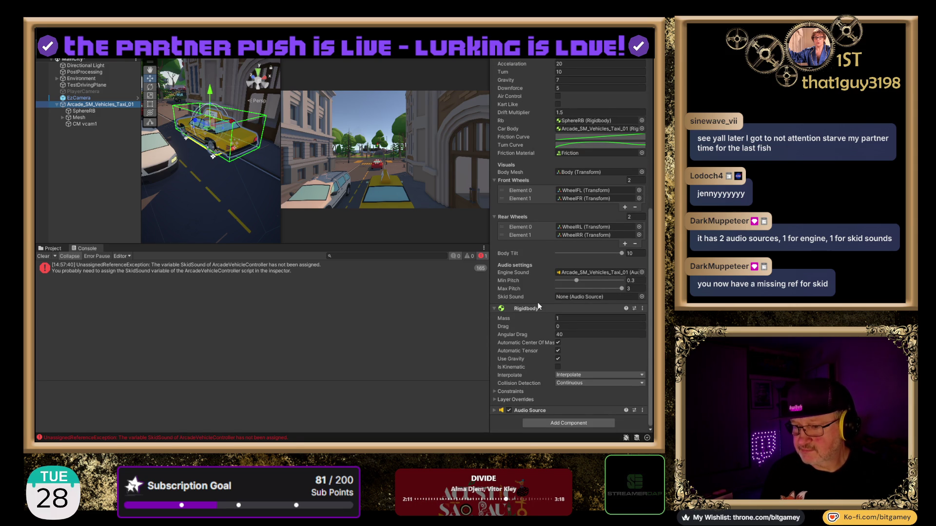
{"action": "scroll", "coordinate": [537, 301], "scroll_direction": "up", "scroll_amount": 11}
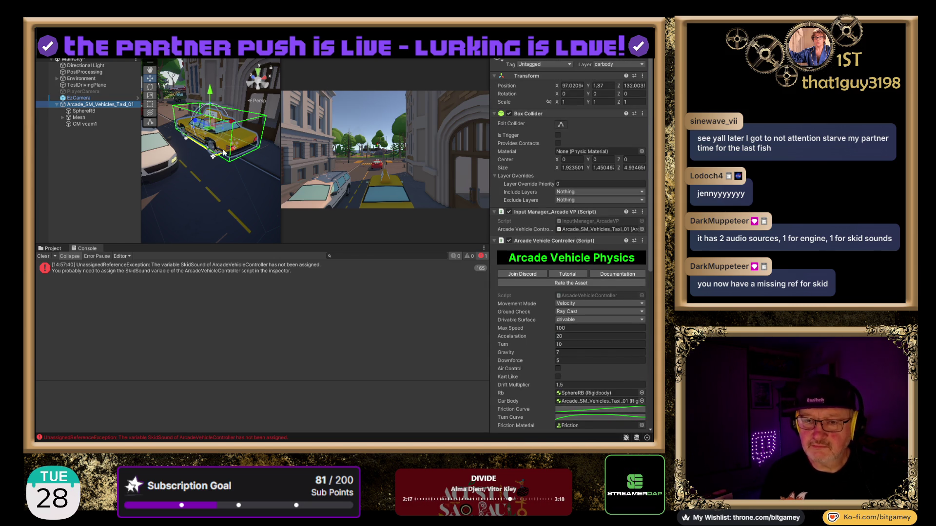
Step: Switch the scene to Top view and zoom out over the whole city map
{"action": "left_click", "coordinate": [258, 73]}
{"action": "scroll", "coordinate": [213, 111], "scroll_direction": "down", "scroll_amount": 10}
{"action": "scroll", "coordinate": [195, 115], "scroll_direction": "down", "scroll_amount": 8}
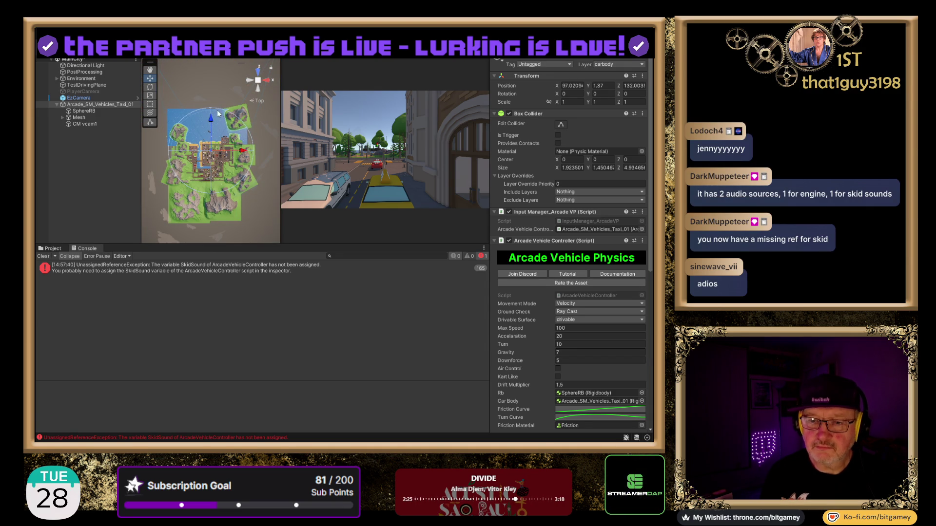
Step: Move the taxi to Z 1019, frame it from the Back view, and start a playtest
{"action": "left_click_drag", "start_coordinate": [211, 123], "coordinate": [211, 57]}
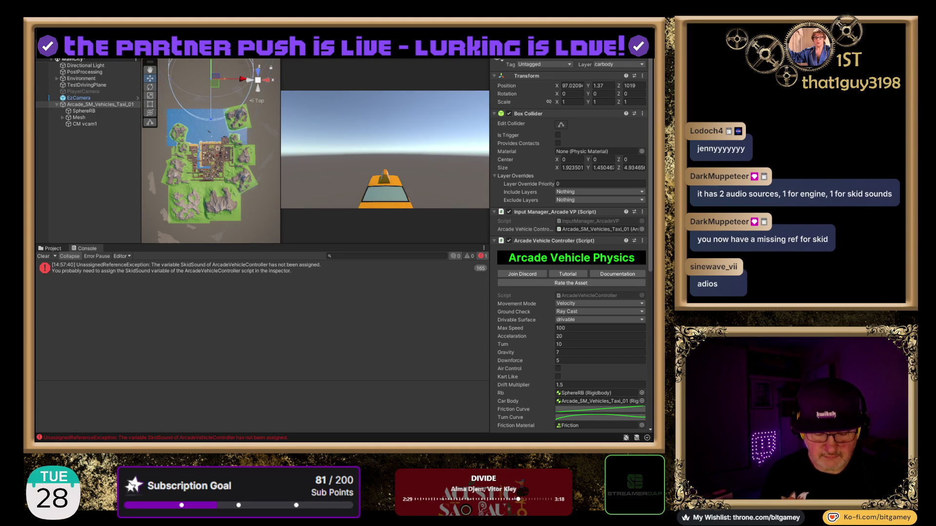
{"action": "scroll", "coordinate": [258, 92], "scroll_direction": "up", "scroll_amount": 4}
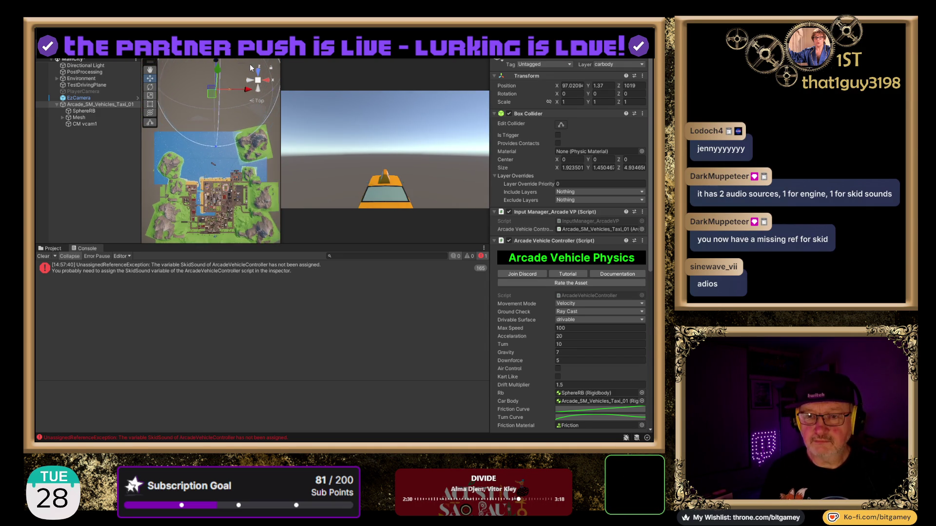
{"action": "left_click", "coordinate": [258, 92]}
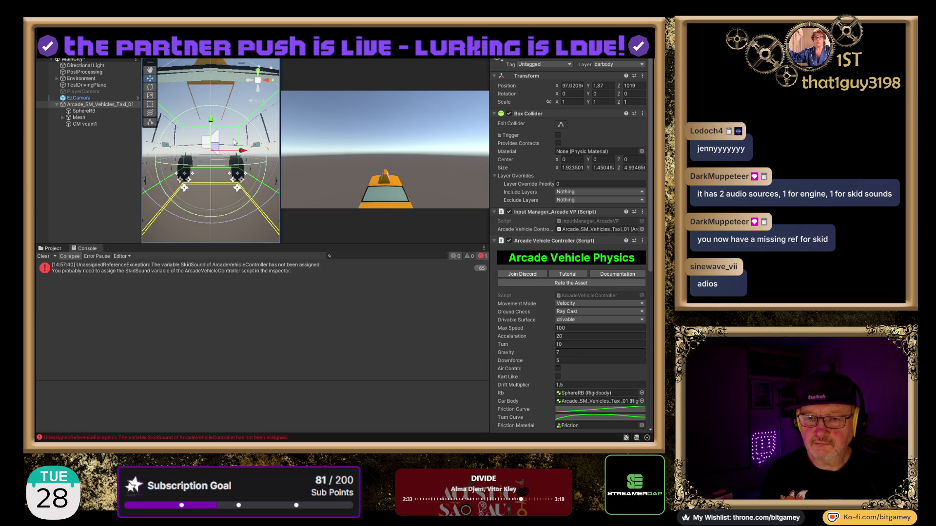
{"action": "key", "text": "f"}
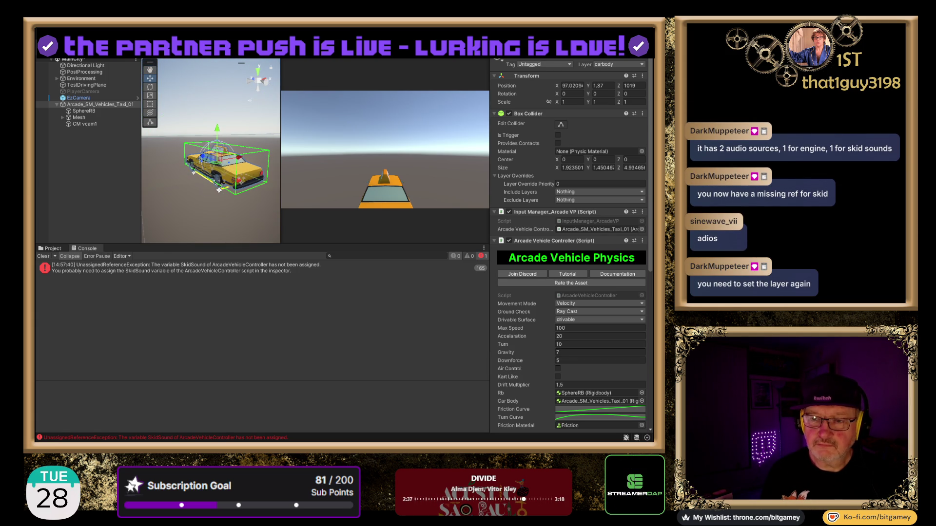
{"action": "key", "text": "ctrl+p"}
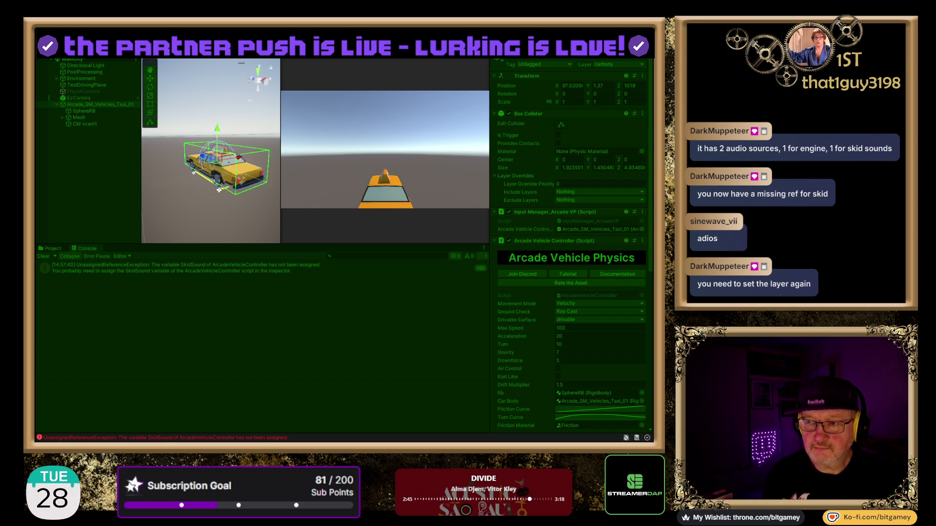
Step: Stop the playtest and move the taxi to X -4204, above the test plane
{"action": "key", "text": "ctrl+p"}
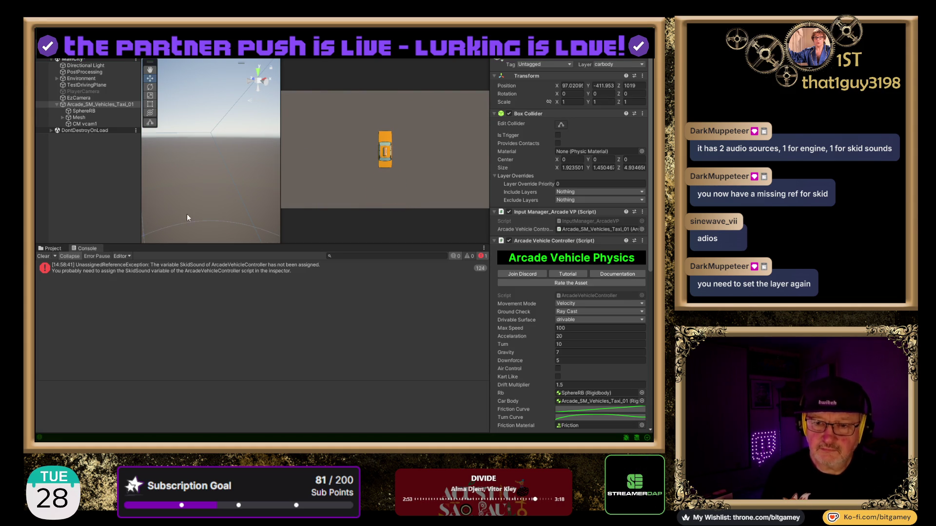
{"action": "key", "text": "ctrl+p"}
{"action": "mouse_move", "coordinate": [220, 150]}
{"action": "left_mouse_down"}
{"action": "mouse_move", "coordinate": [226, 64]}
{"action": "mouse_move", "coordinate": [226, 145]}
{"action": "left_mouse_up"}
{"action": "scroll", "coordinate": [222, 146], "scroll_direction": "down", "scroll_amount": 10}
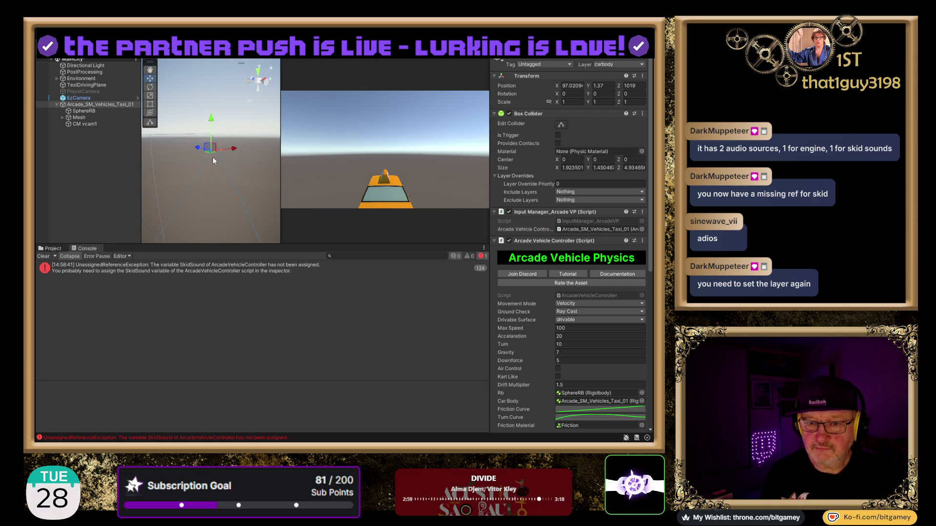
{"action": "scroll", "coordinate": [223, 129], "scroll_direction": "down", "scroll_amount": 5}
{"action": "scroll", "coordinate": [225, 131], "scroll_direction": "down", "scroll_amount": 3}
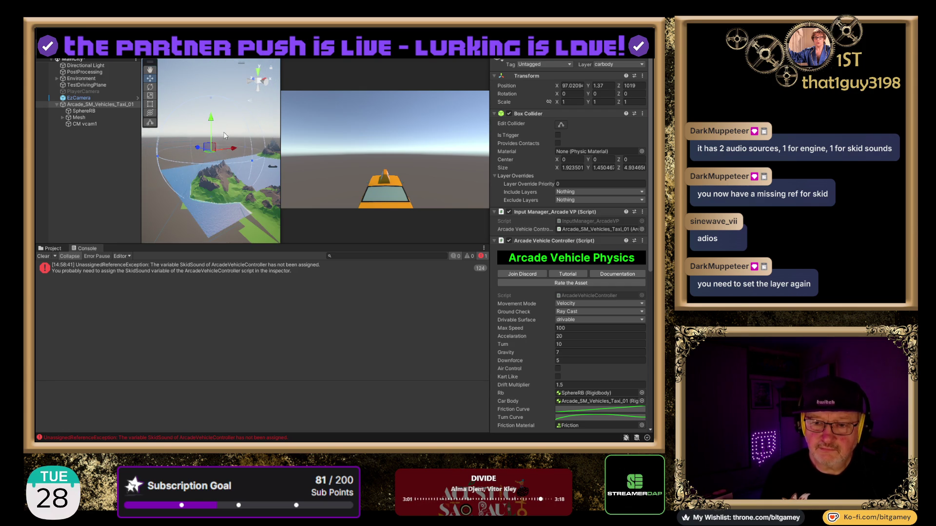
{"action": "mouse_move", "coordinate": [214, 86]}
{"action": "left_mouse_down"}
{"action": "mouse_move", "coordinate": [418, 180]}
{"action": "mouse_move", "coordinate": [561, 212]}
{"action": "left_mouse_up"}
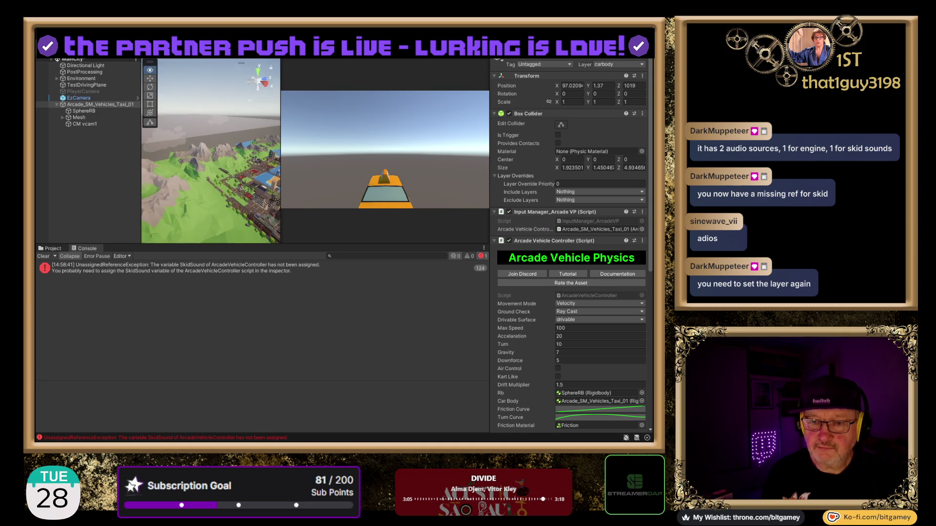
{"action": "left_click_drag", "start_coordinate": [211, 151], "coordinate": [229, 164]}
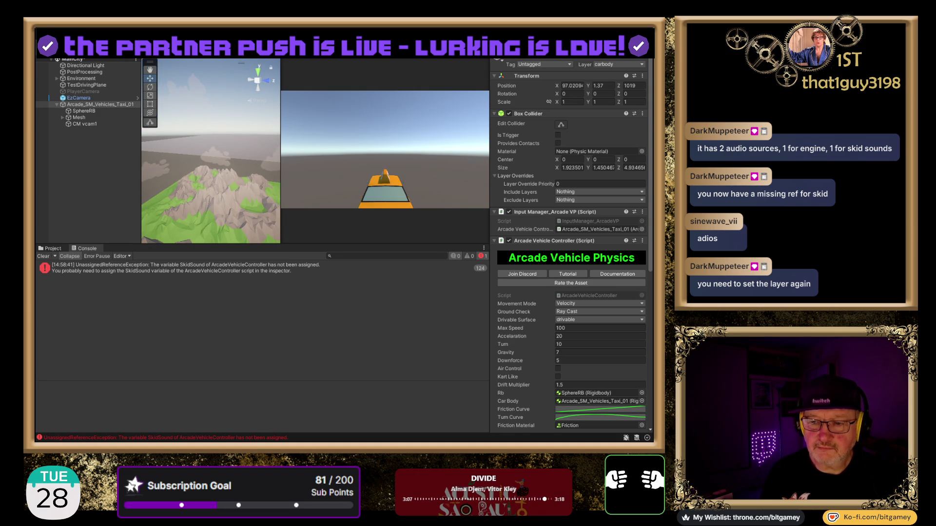
{"action": "scroll", "coordinate": [205, 142], "scroll_direction": "down", "scroll_amount": 10}
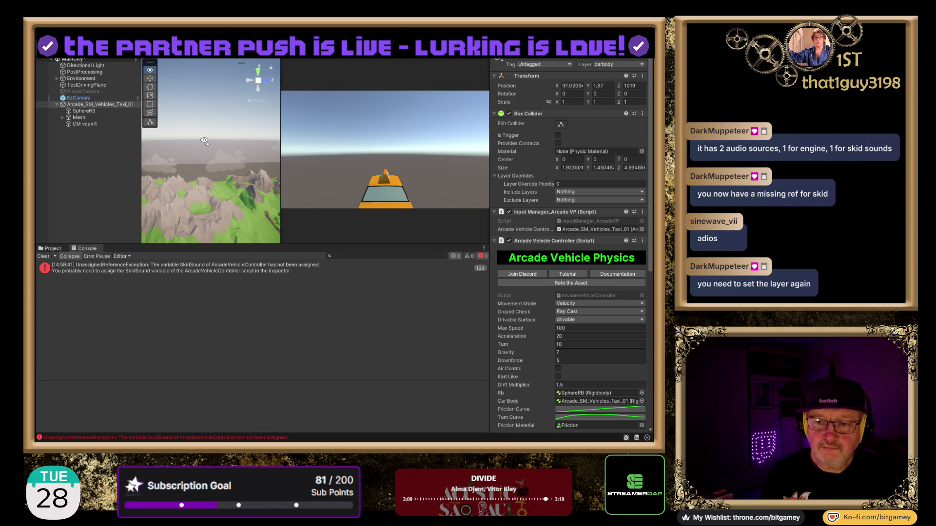
{"action": "scroll", "coordinate": [218, 174], "scroll_direction": "up", "scroll_amount": 5}
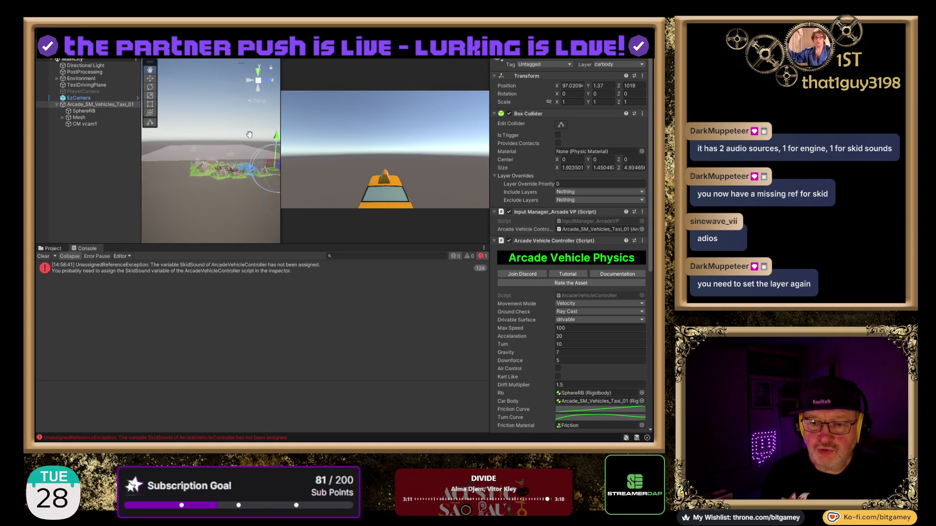
{"action": "scroll", "coordinate": [245, 229], "scroll_direction": "down", "scroll_amount": 2}
{"action": "left_click_drag", "start_coordinate": [239, 236], "coordinate": [214, 177]}
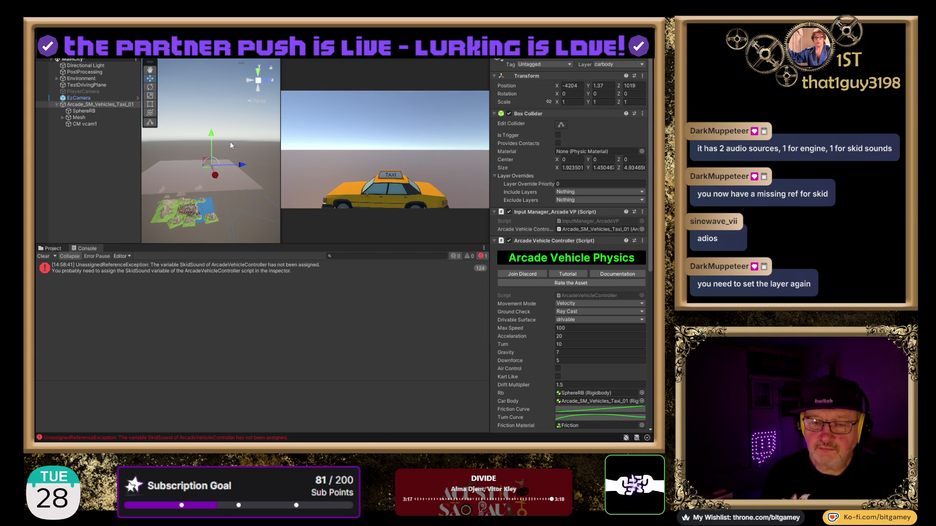
Step: Frame the taxi on the test plane, zoom out, and start another playtest
{"action": "key", "text": "f"}
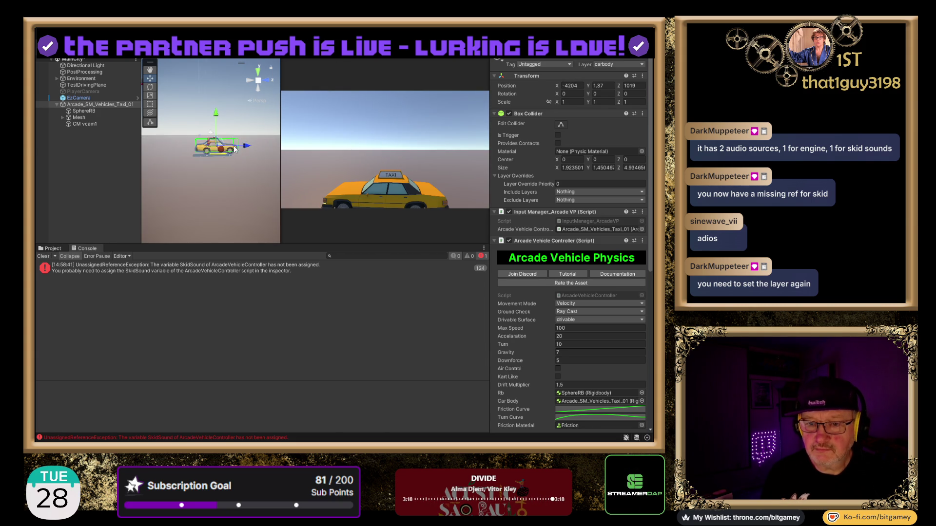
{"action": "scroll", "coordinate": [235, 147], "scroll_direction": "down", "scroll_amount": 5}
{"action": "scroll", "coordinate": [232, 116], "scroll_direction": "down", "scroll_amount": 5}
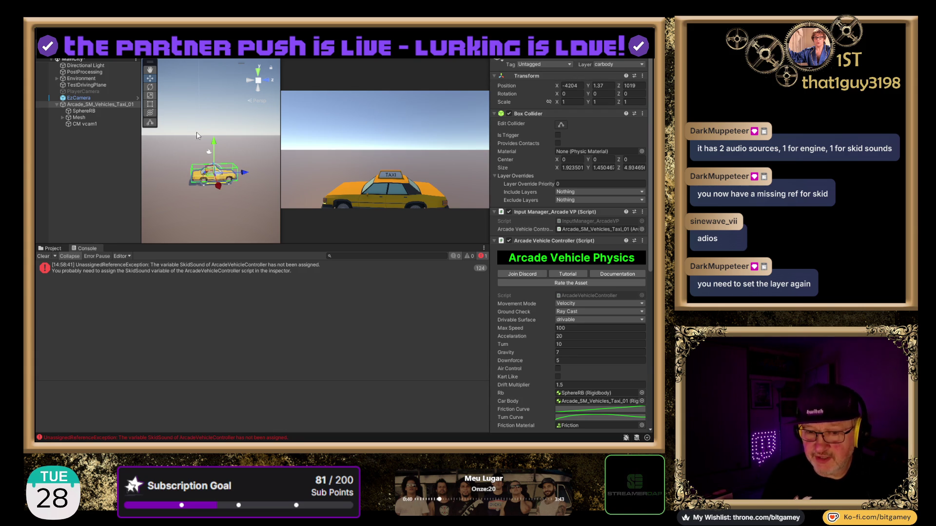
{"action": "key", "text": "ctrl+p"}
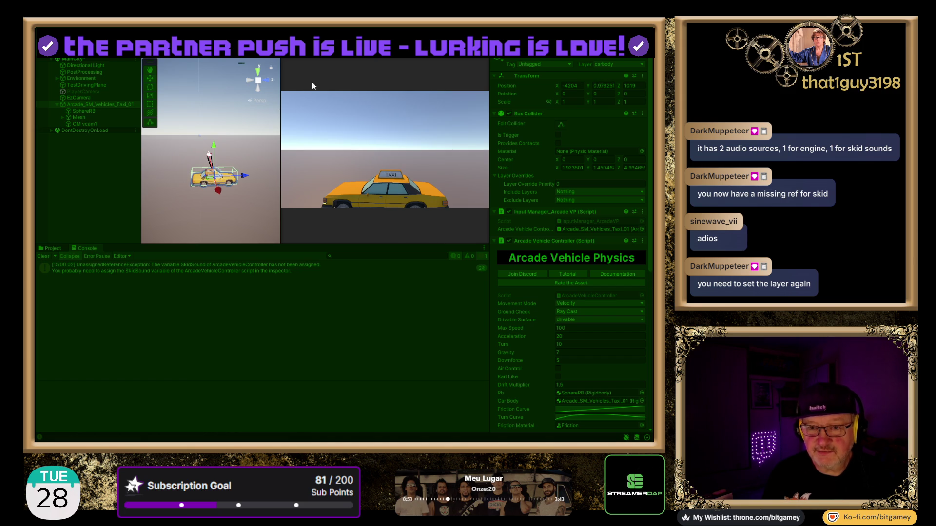
Step: Stop the playtest and inspect the TestDrivingPlane's layer
{"action": "key", "text": "ctrl+p"}
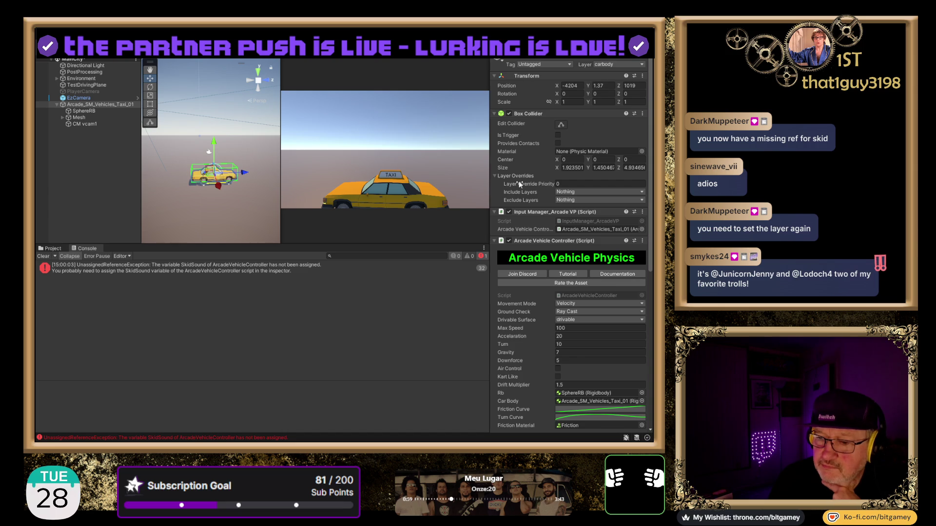
{"action": "scroll", "coordinate": [545, 235], "scroll_direction": "down", "scroll_amount": 8}
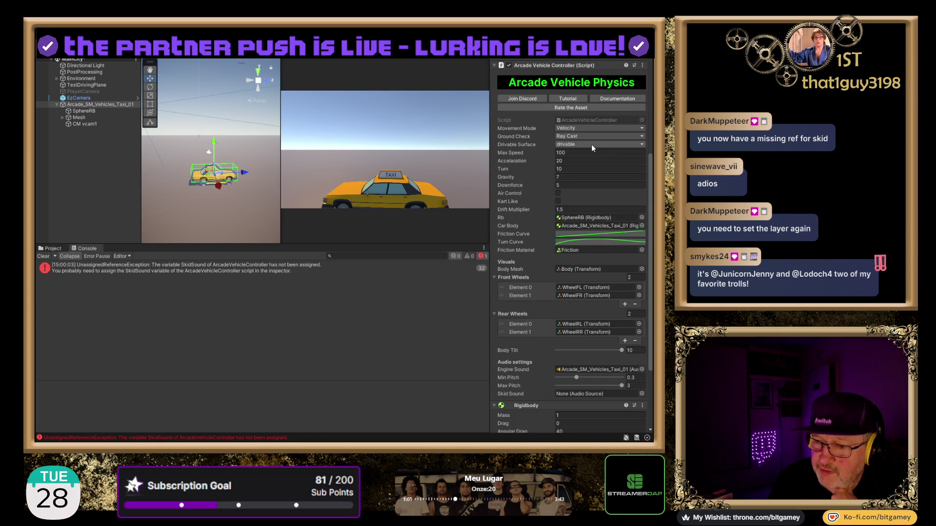
{"action": "left_click", "coordinate": [211, 212]}
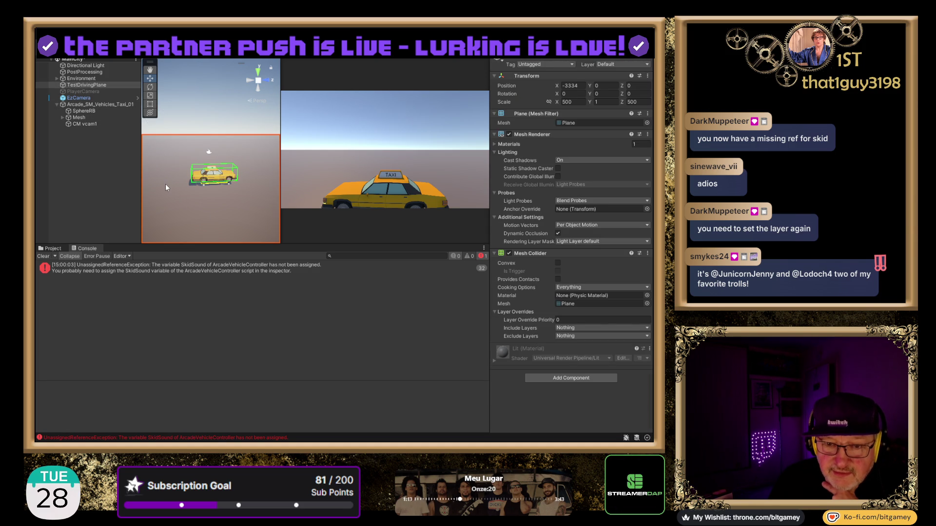
{"action": "left_click", "coordinate": [80, 87]}
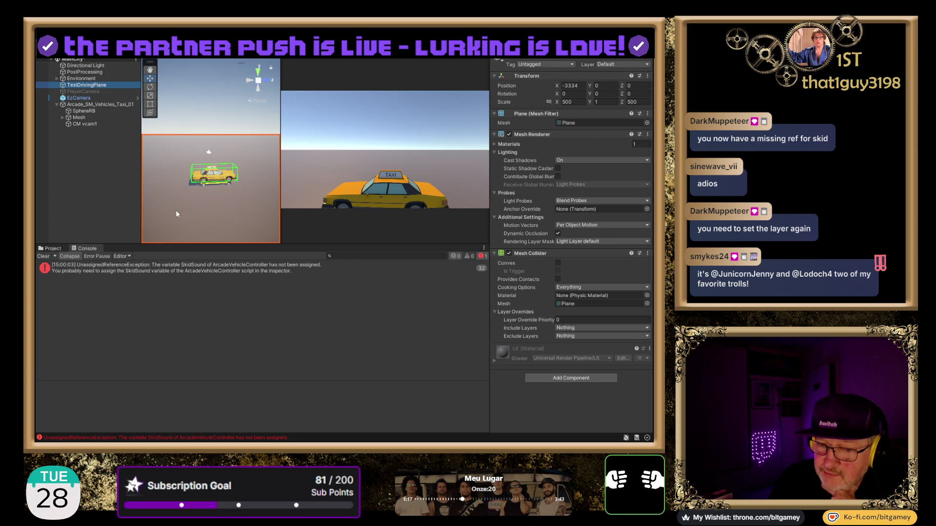
Step: Add Default to the taxi's Drivable Surface layers and start a playtest
{"action": "left_click", "coordinate": [83, 106]}
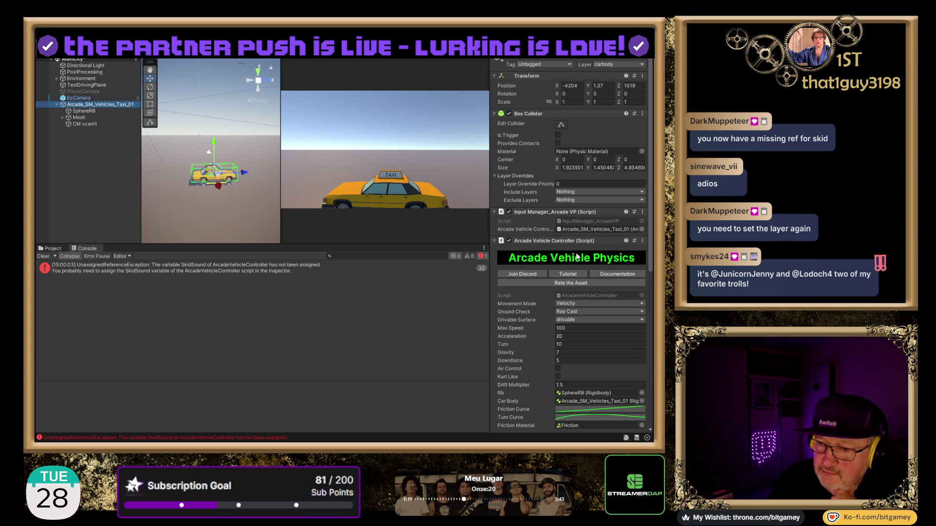
{"action": "left_click", "coordinate": [566, 322]}
{"action": "left_click", "coordinate": [583, 347]}
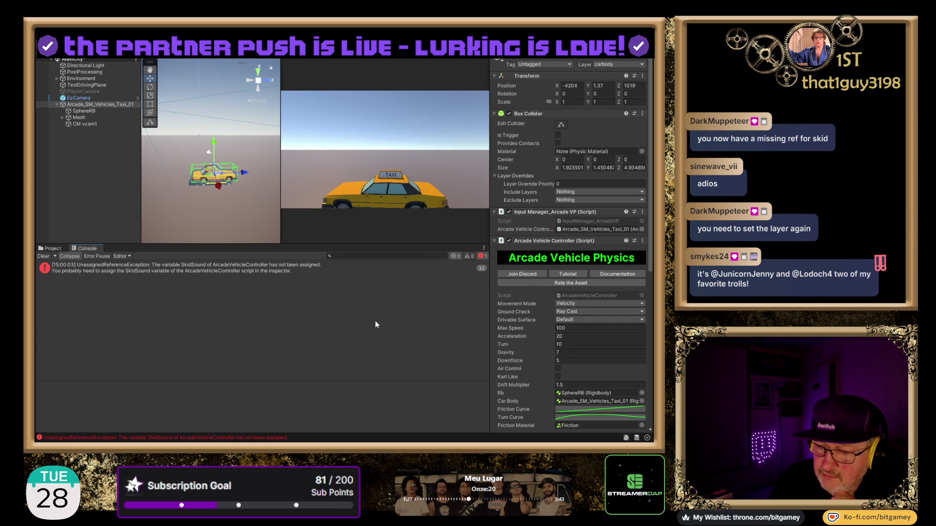
{"action": "key", "text": "ctrl+p"}
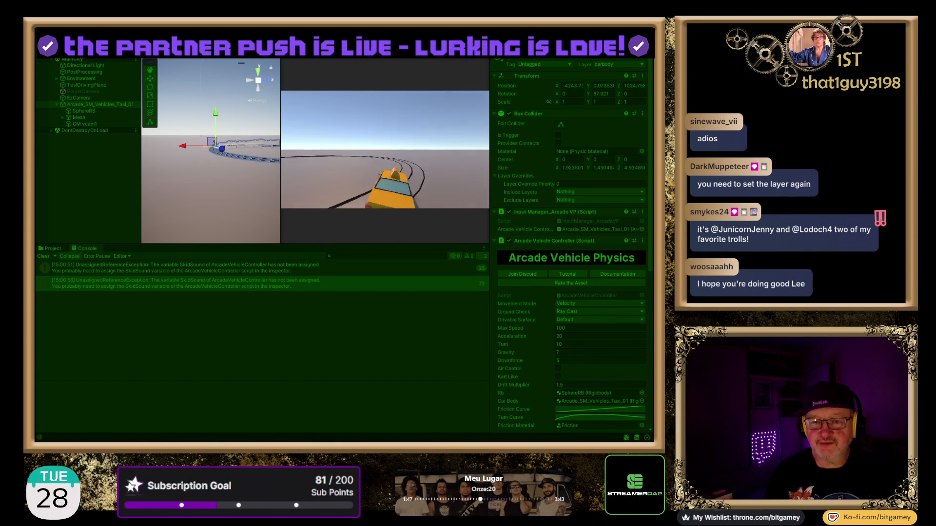
Step: End the test drive after the taxi leaves skid marks across the plane
{"action": "key", "text": "ctrl+p"}
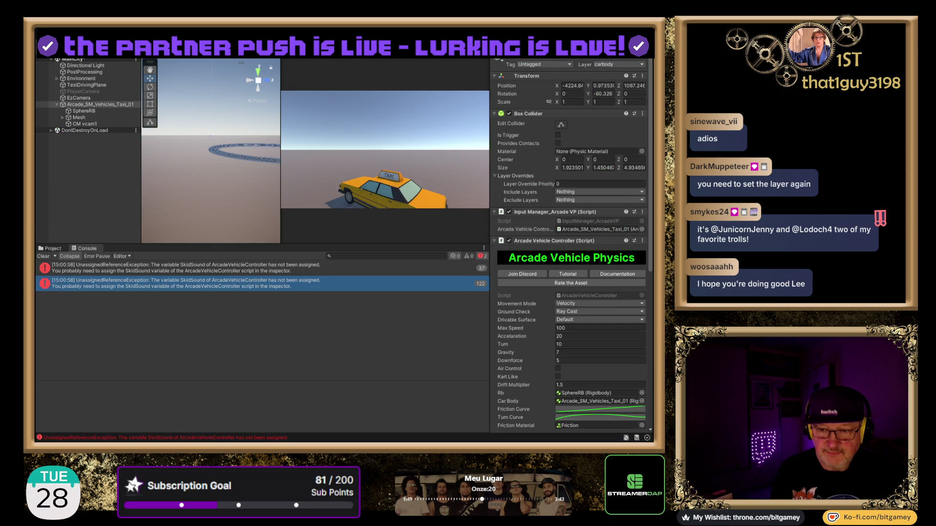